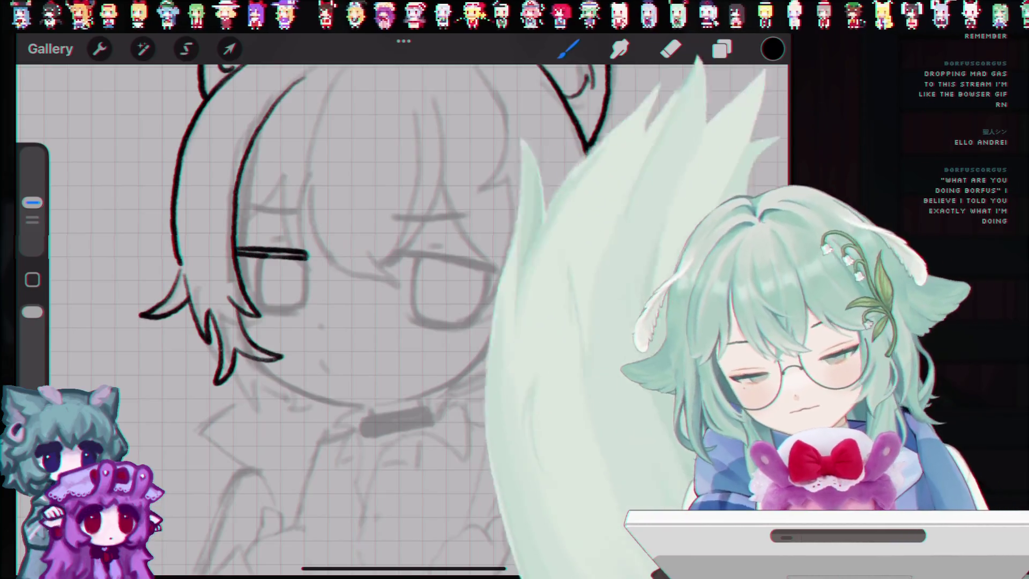
Undo the trial eyebrow stroke on Layer 3 and extend the right eye's upper lid line.
key("ctrl+z")
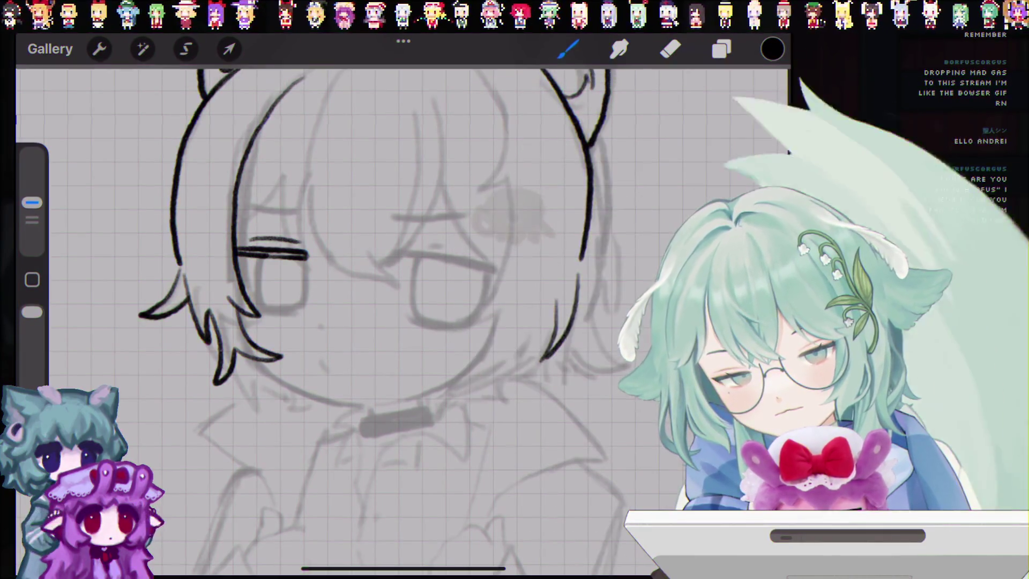
key("ctrl+shift+z")
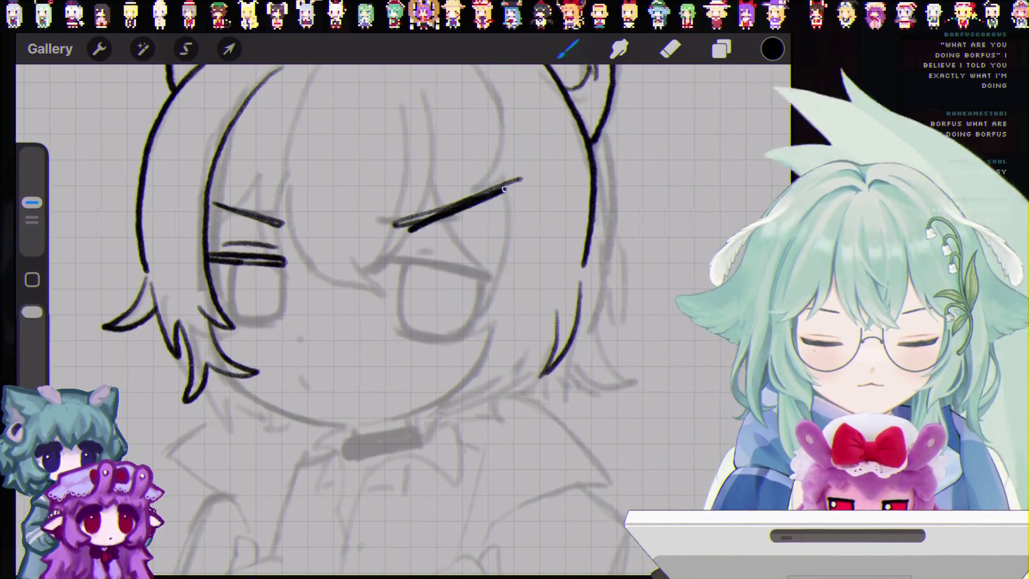
key("ctrl+z")
left_click(670, 49)
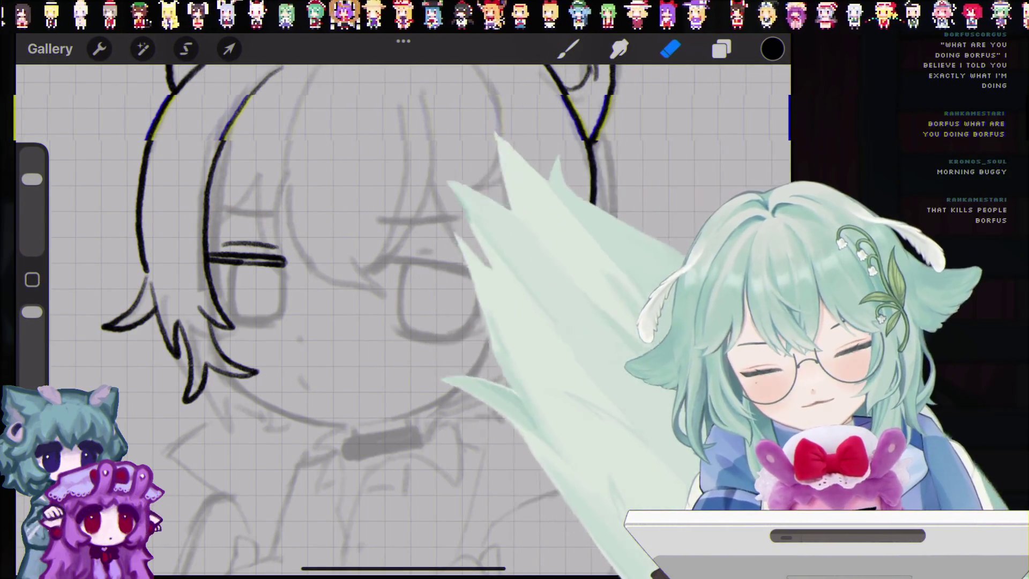
left_click(568, 49)
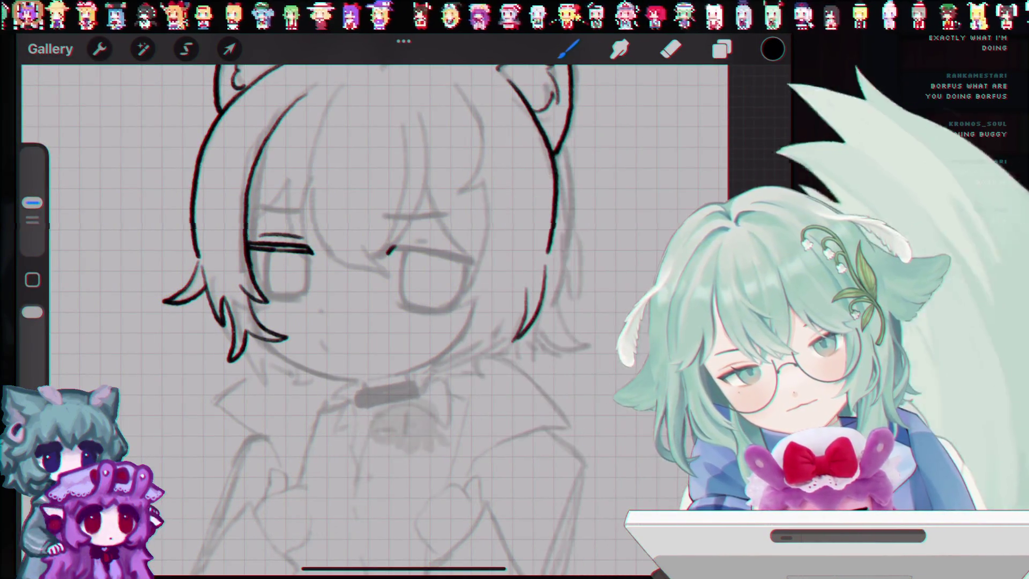
left_click_drag(395, 246, 464, 255)
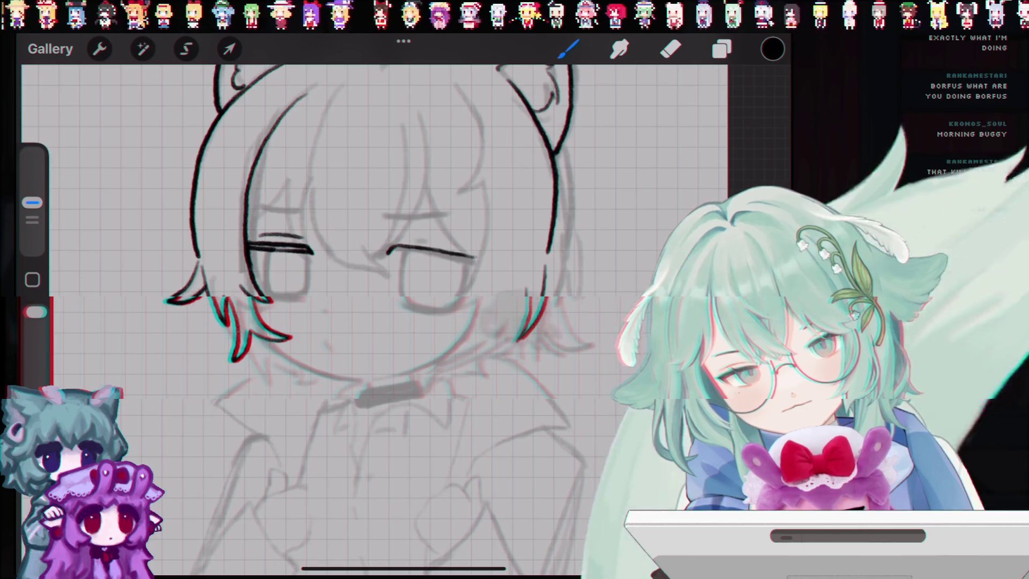
Redraw the right eye's upper lid stroke, undoing the first attempts.
key("ctrl+z")
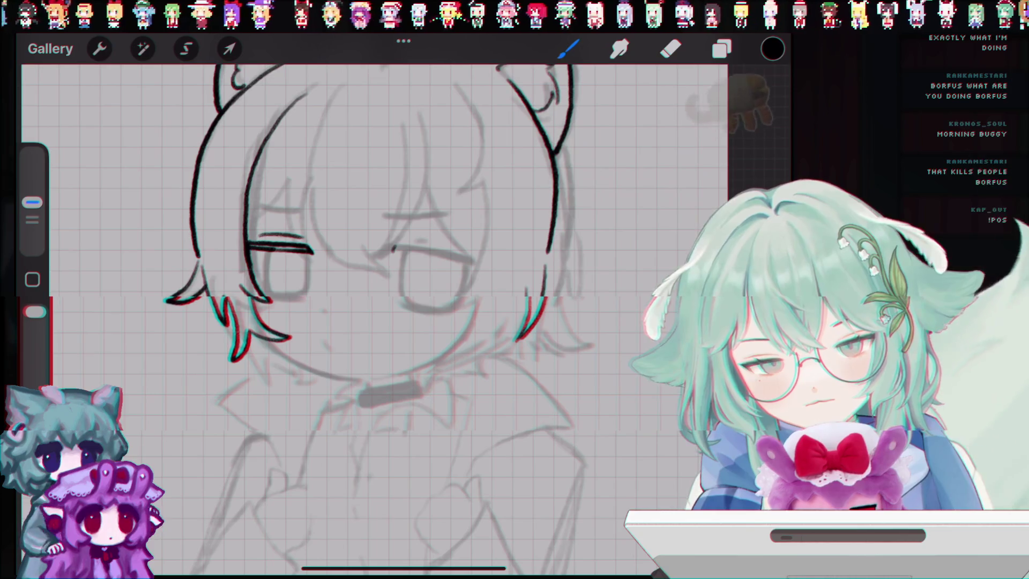
left_click_drag(392, 249, 469, 250)
key("ctrl+z")
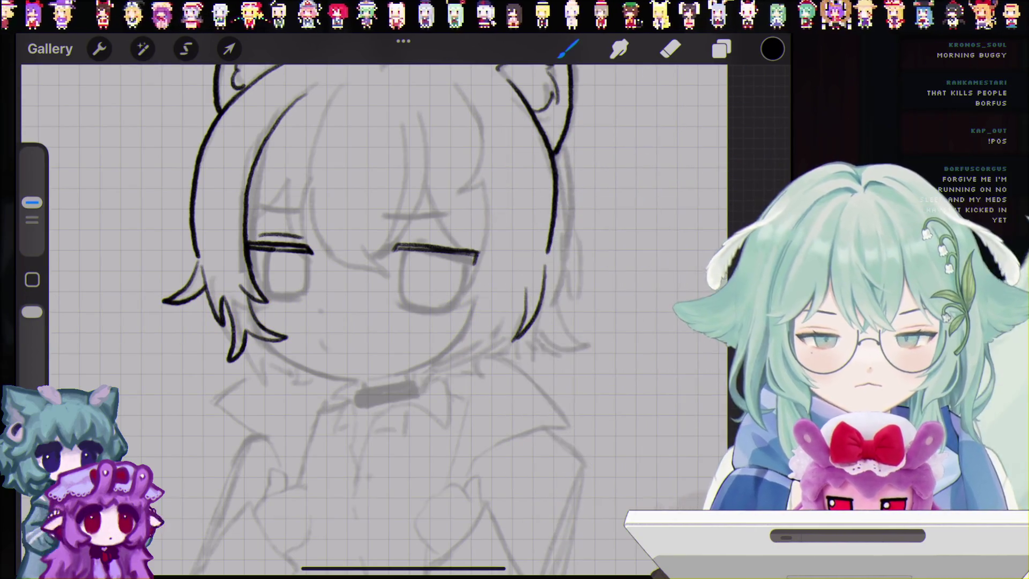
Hide and reshow the Layer 2 sketch to check the line art.
left_click(721, 49)
left_click(756, 203)
left_click(756, 203)
left_click(569, 49)
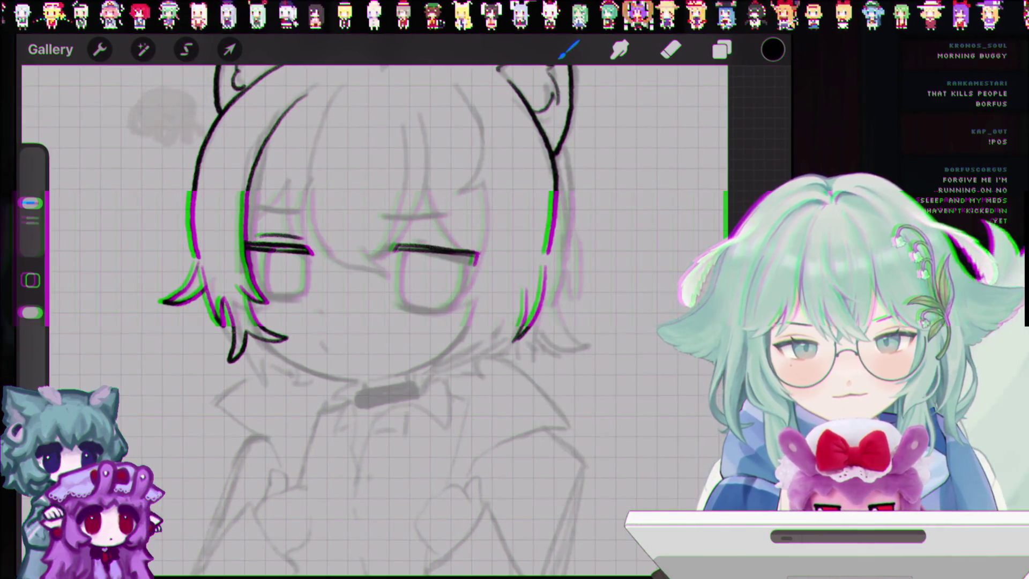
left_click(722, 50)
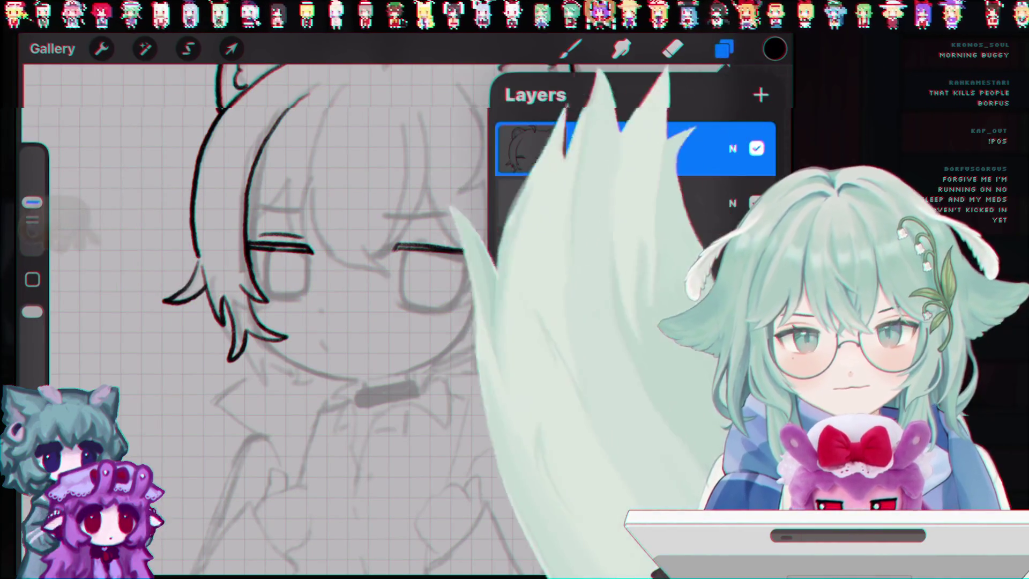
left_click(724, 48)
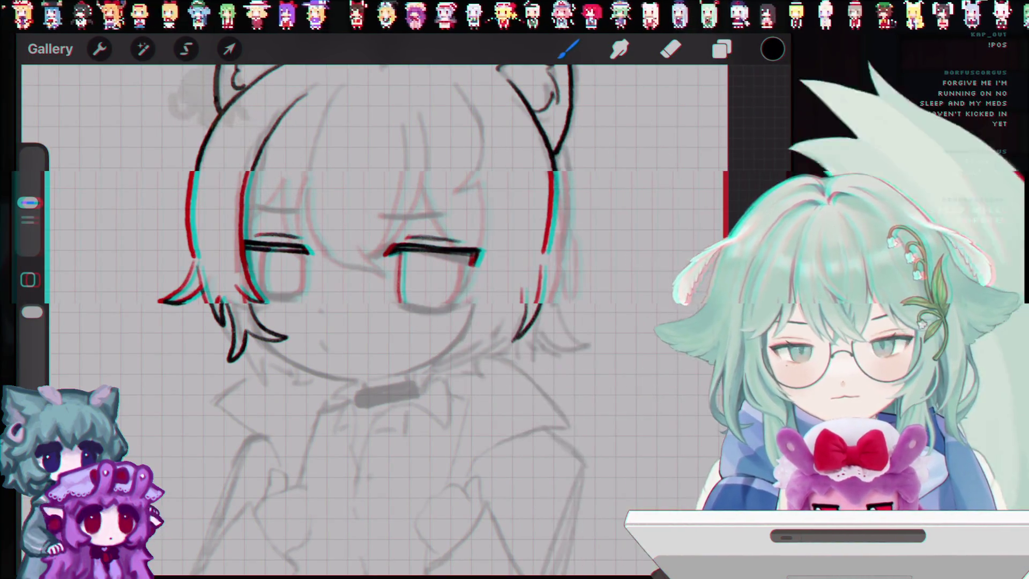
Try and undo strokes inside the right eye, then check Layer 3's blend mode (Normal).
key("ctrl+z")
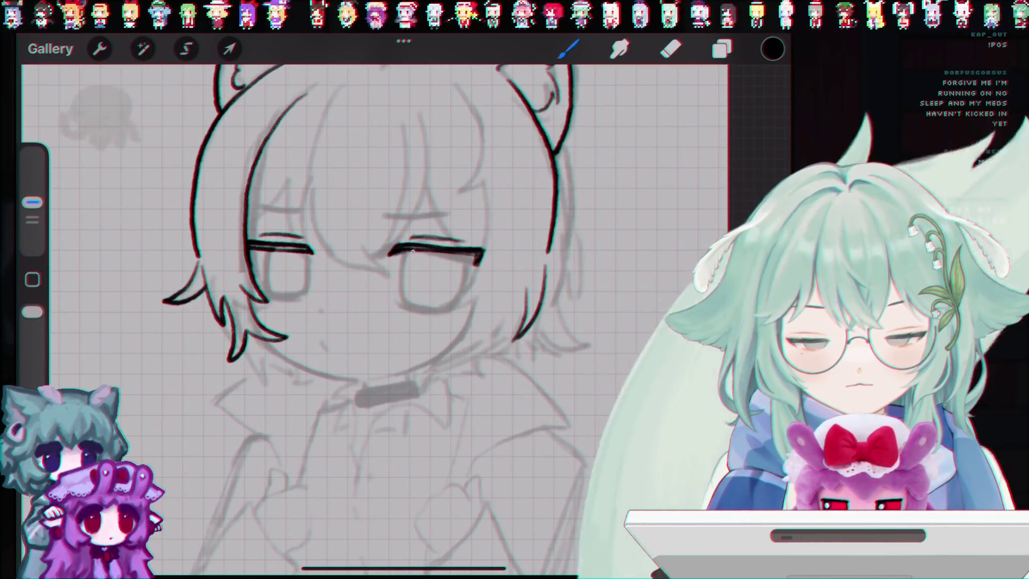
left_click_drag(413, 252, 412, 295)
key("ctrl+z")
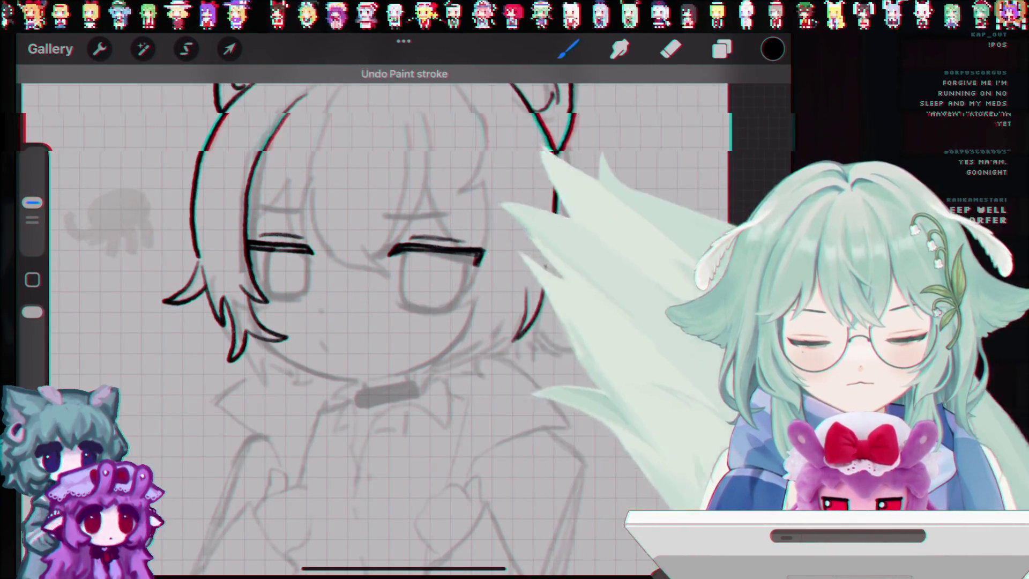
left_click_drag(410, 251, 449, 310)
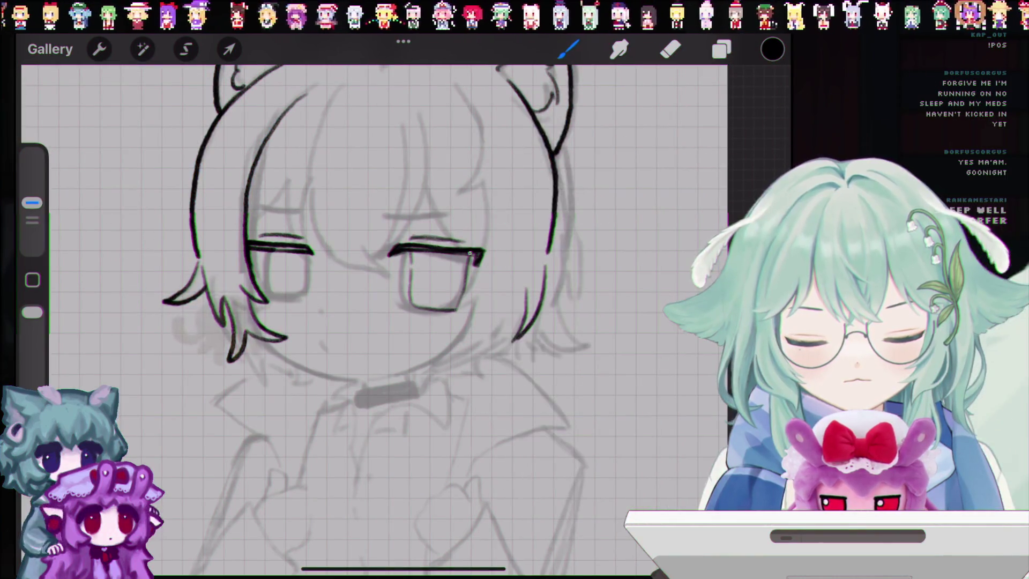
key("ctrl+z")
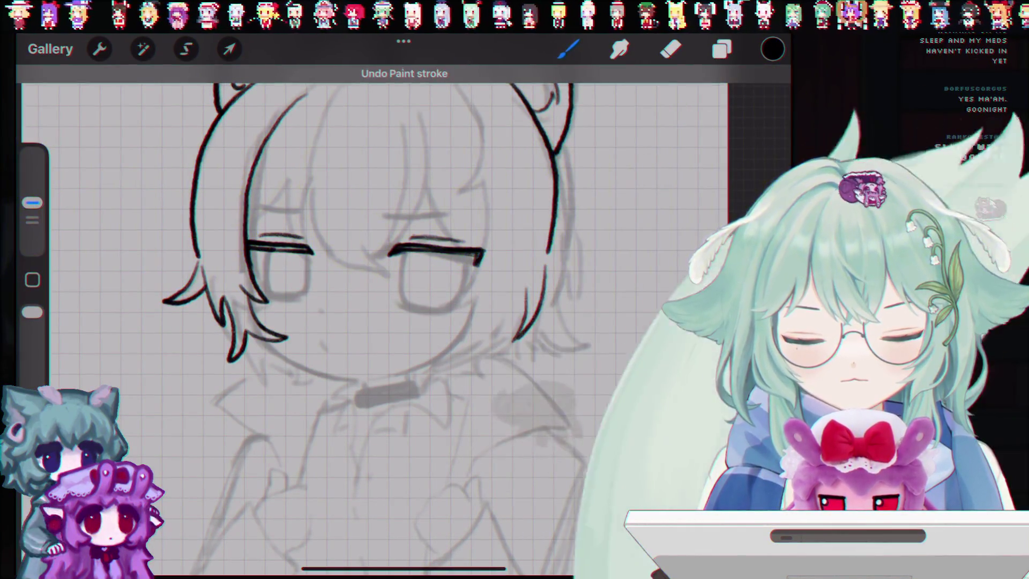
left_click(722, 49)
left_click(732, 147)
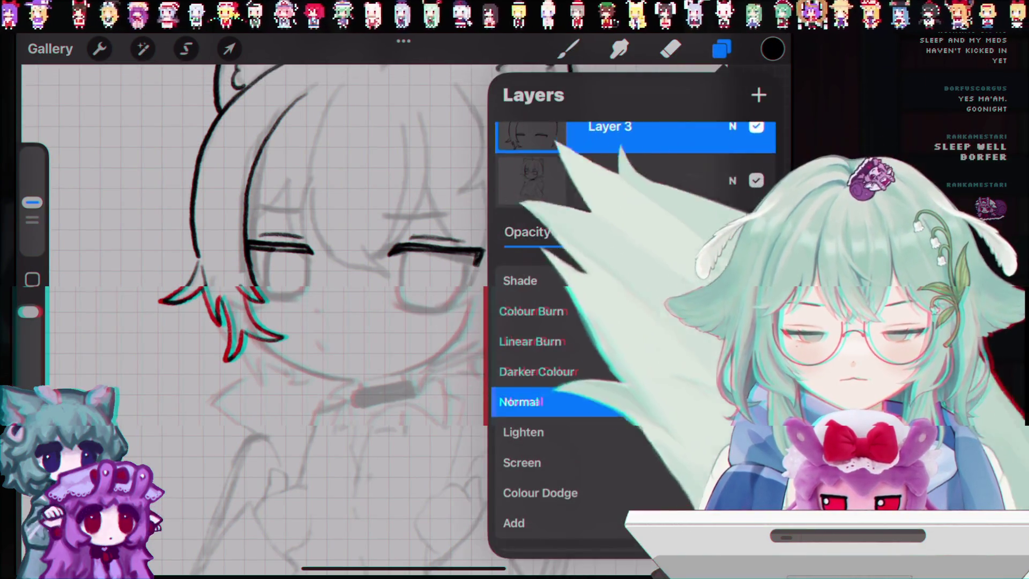
Undo the nose retries and draw a short mouth stroke below the nose.
left_click(733, 151)
left_click(568, 49)
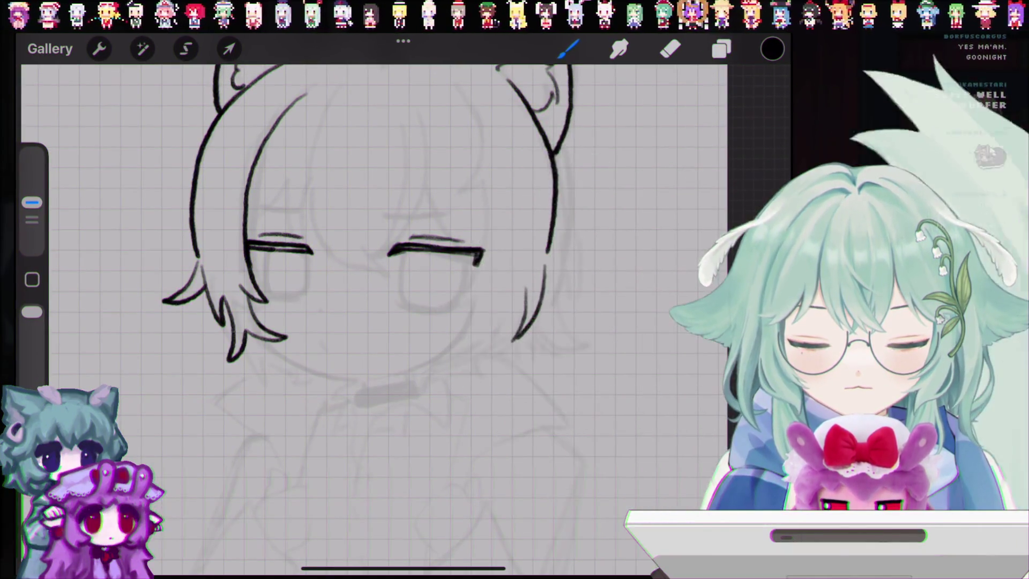
key("ctrl+z")
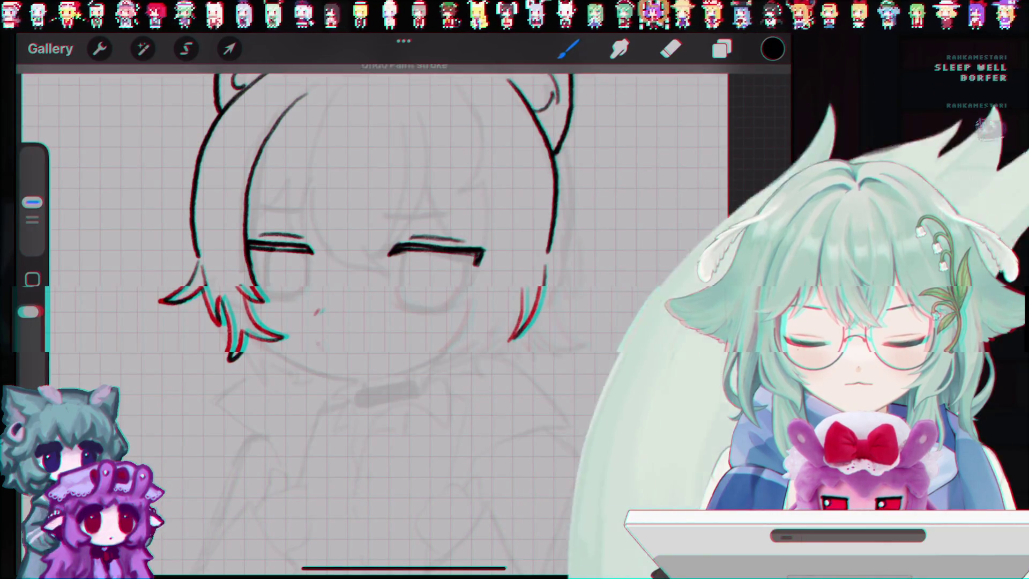
key("ctrl+z")
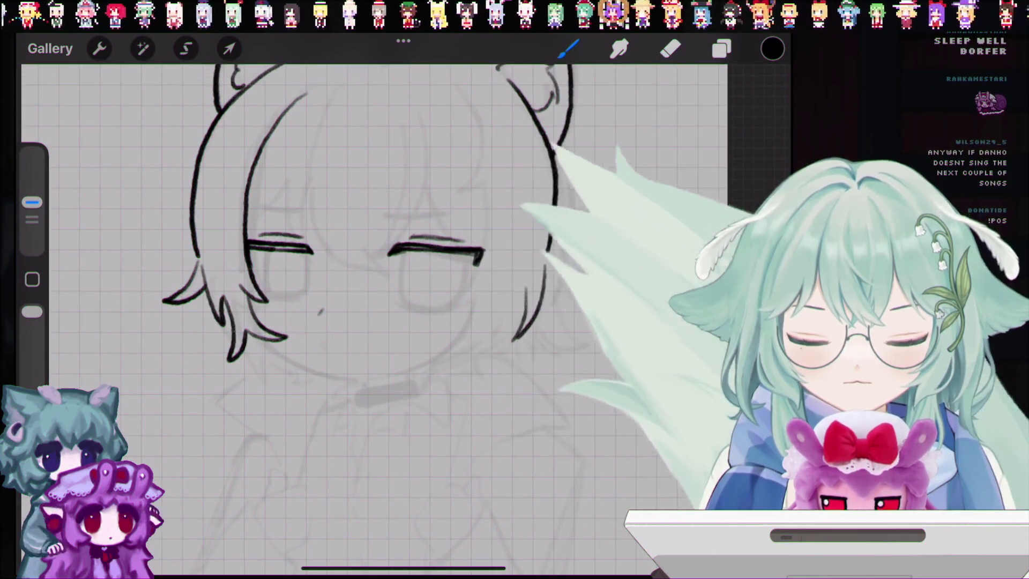
key("ctrl+z")
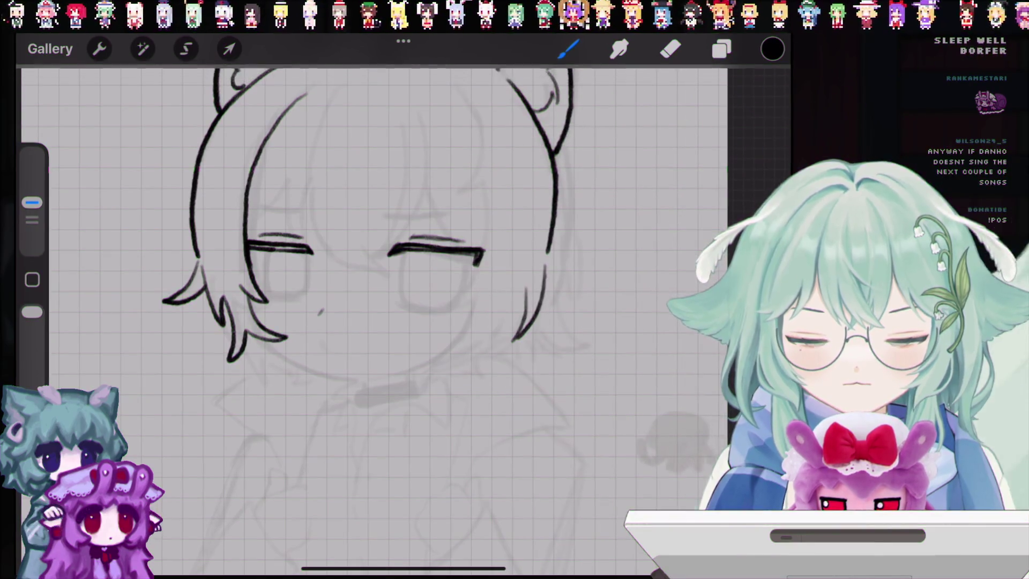
left_click_drag(322, 345, 334, 348)
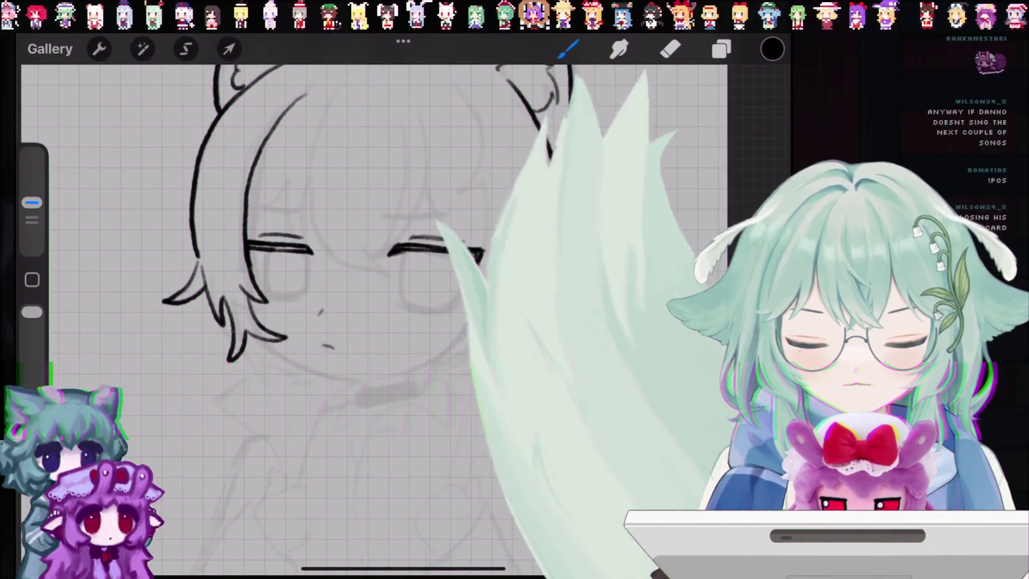
Toggle the Layer 2 sketch off and on and recheck Layer 3's blend options.
left_click(721, 49)
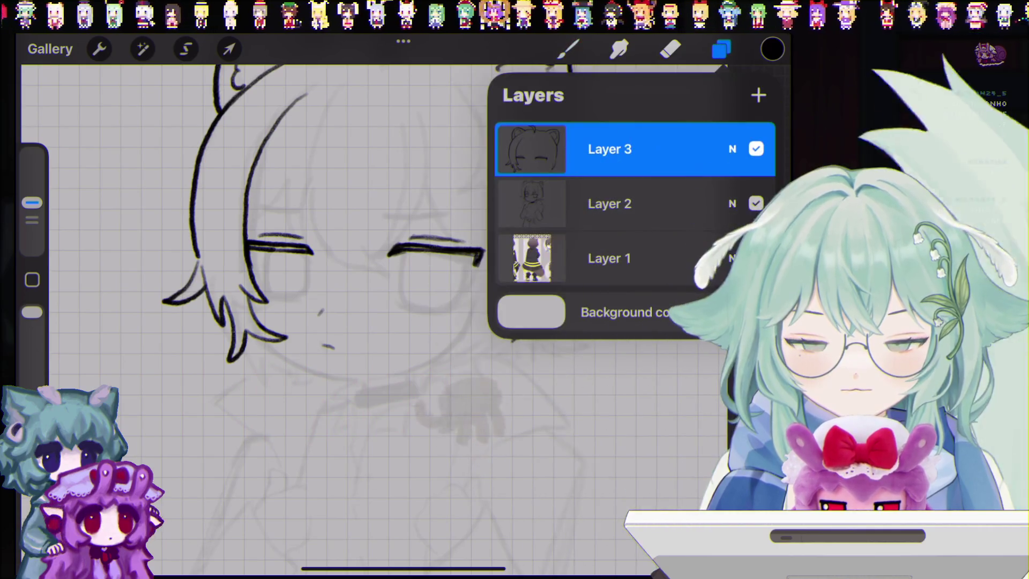
left_click(755, 203)
left_click(755, 202)
left_click(732, 149)
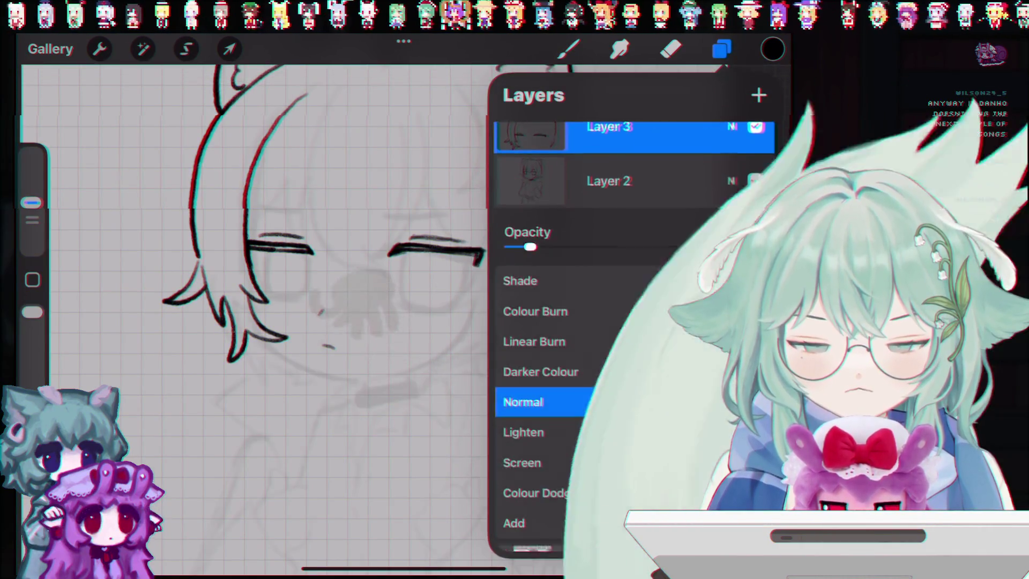
left_click(733, 149)
left_click(721, 49)
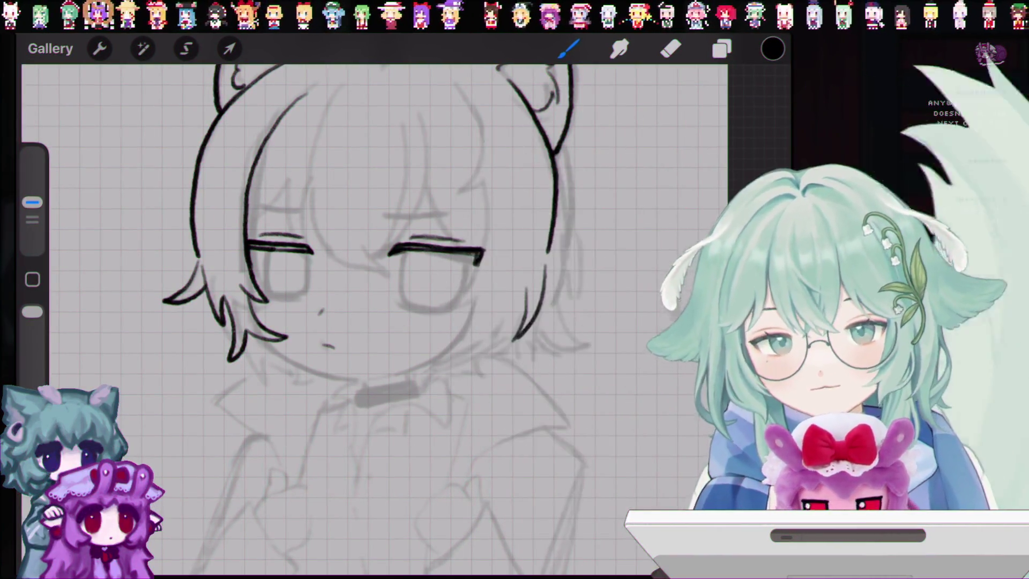
left_click(722, 48)
left_click(722, 48)
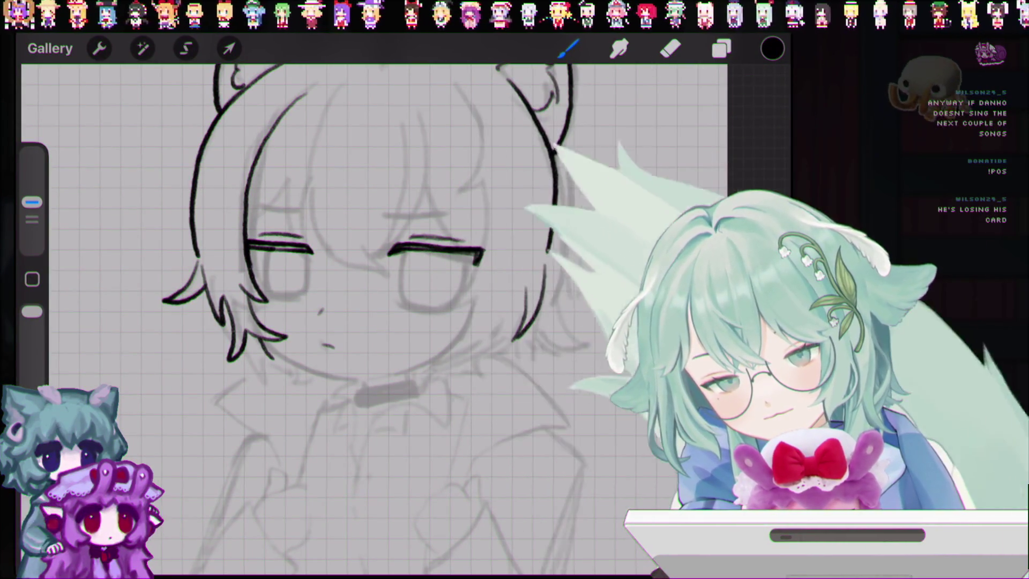
Extend the chin line toward the collar and hide the sketch to check it.
key("ctrl+z")
key("ctrl+z")
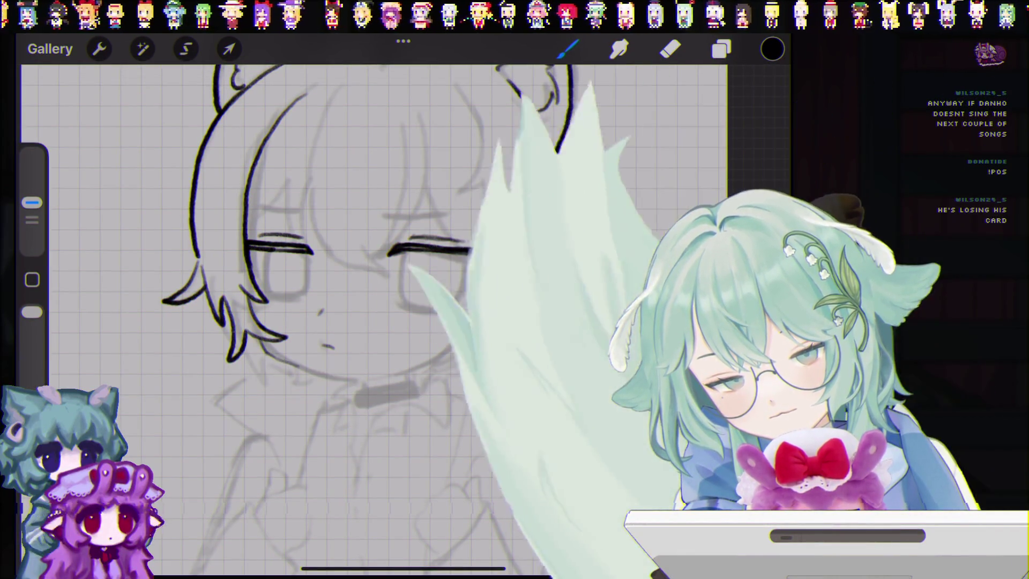
key("ctrl+z")
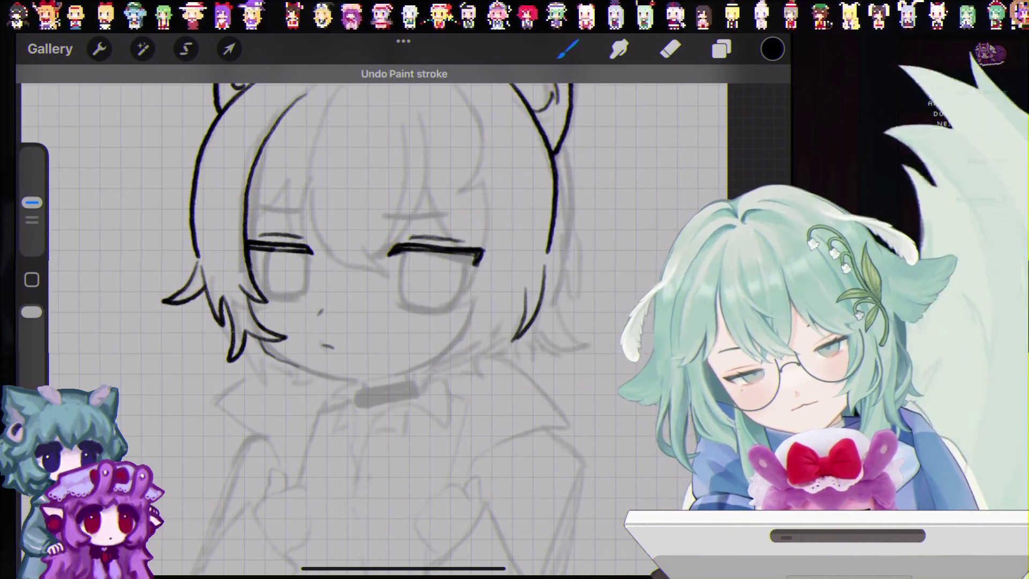
left_click_drag(278, 360, 328, 378)
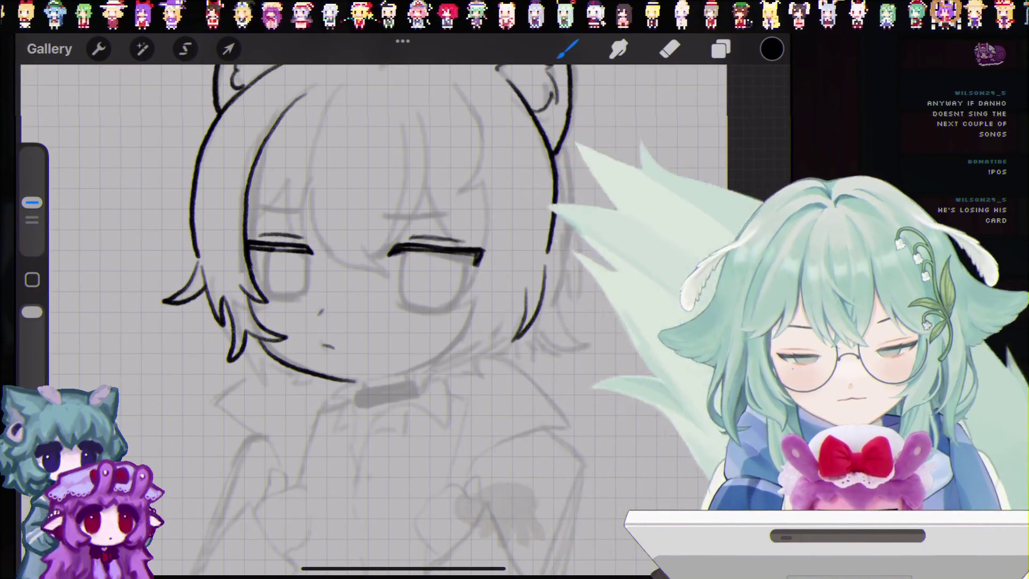
left_click(721, 48)
left_click(757, 201)
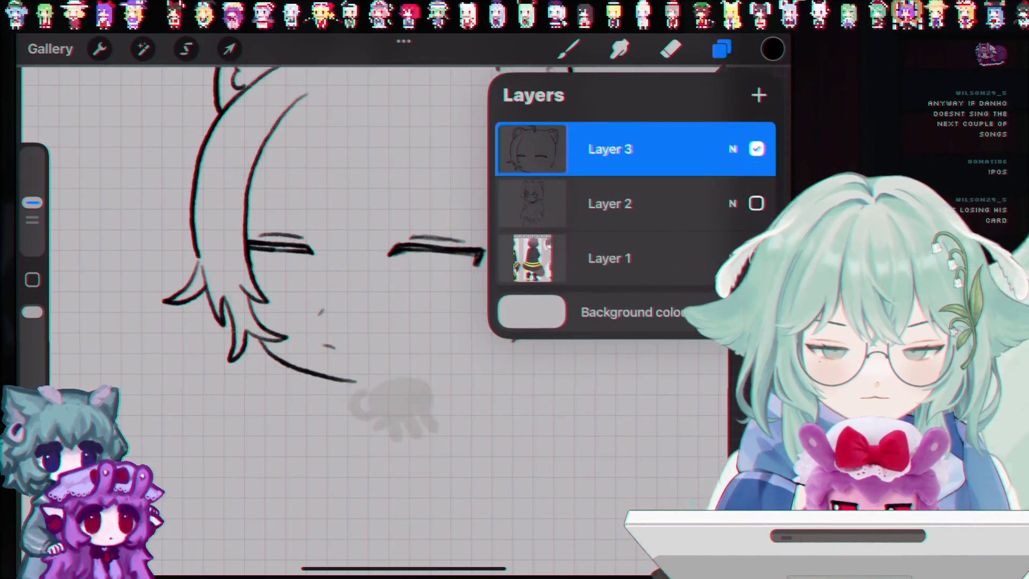
Show the sketch again and undo a run of recent line-art strokes.
left_click(756, 201)
left_click(721, 49)
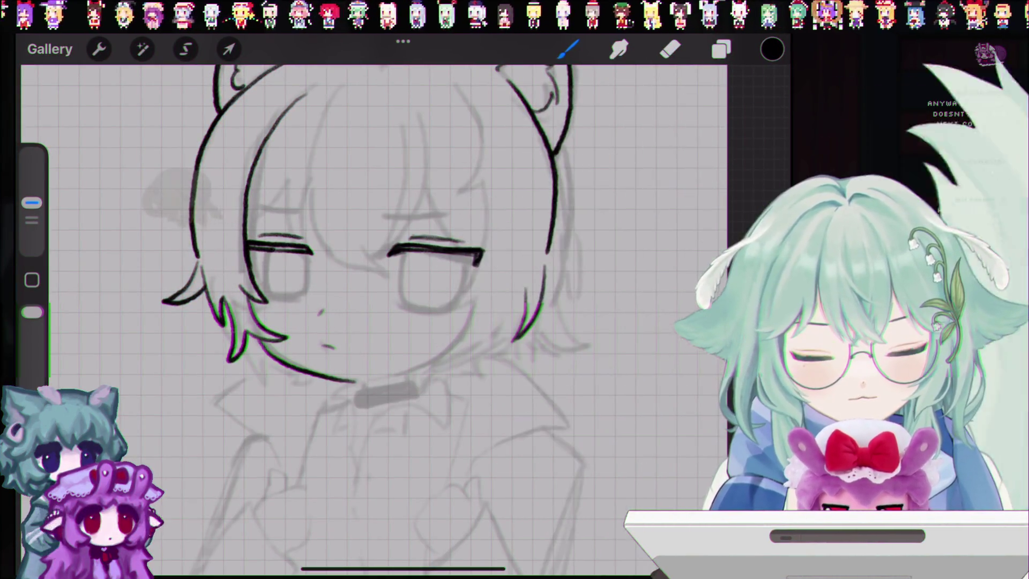
key("ctrl+z")
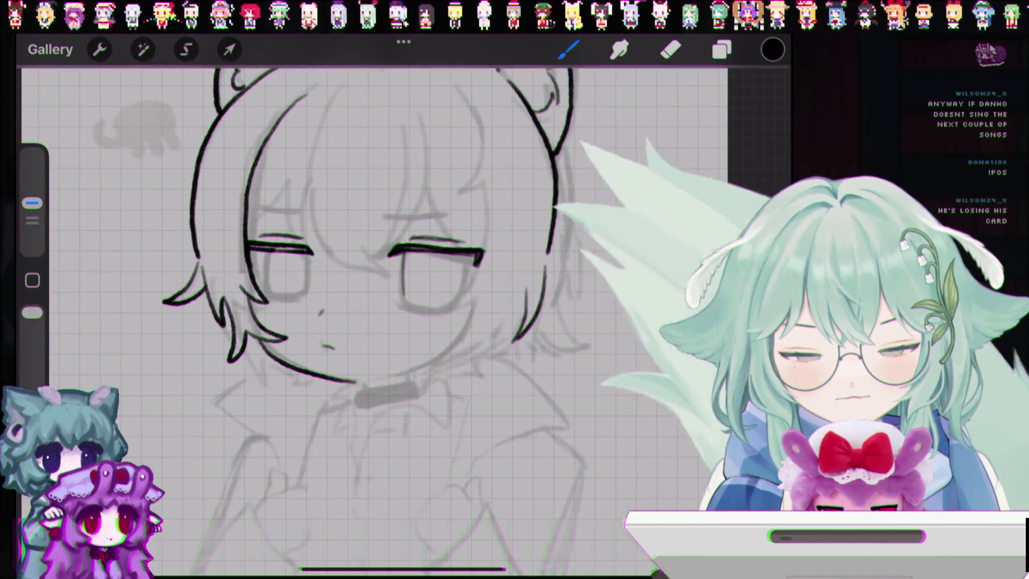
key("ctrl+z")
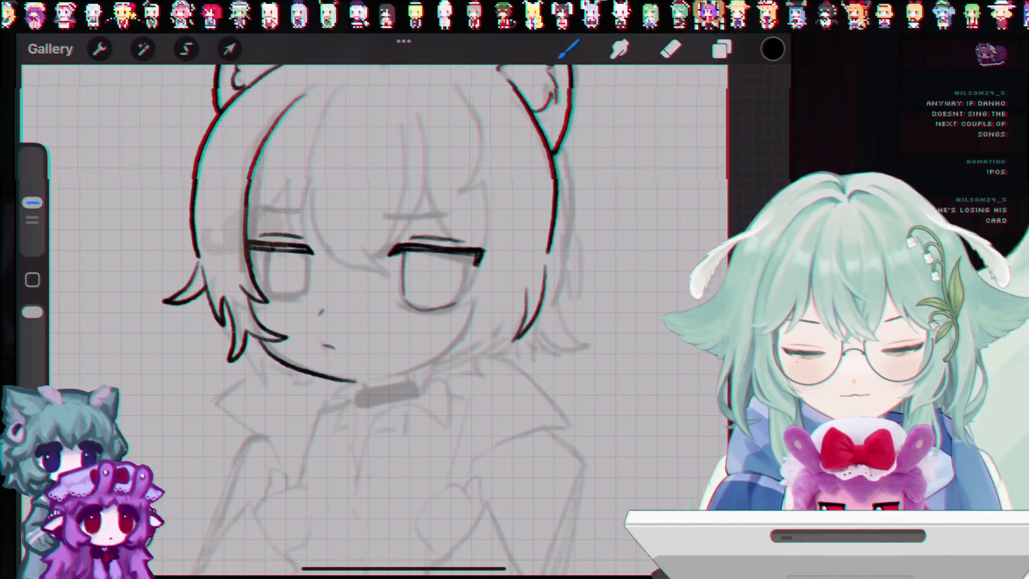
key("ctrl+z")
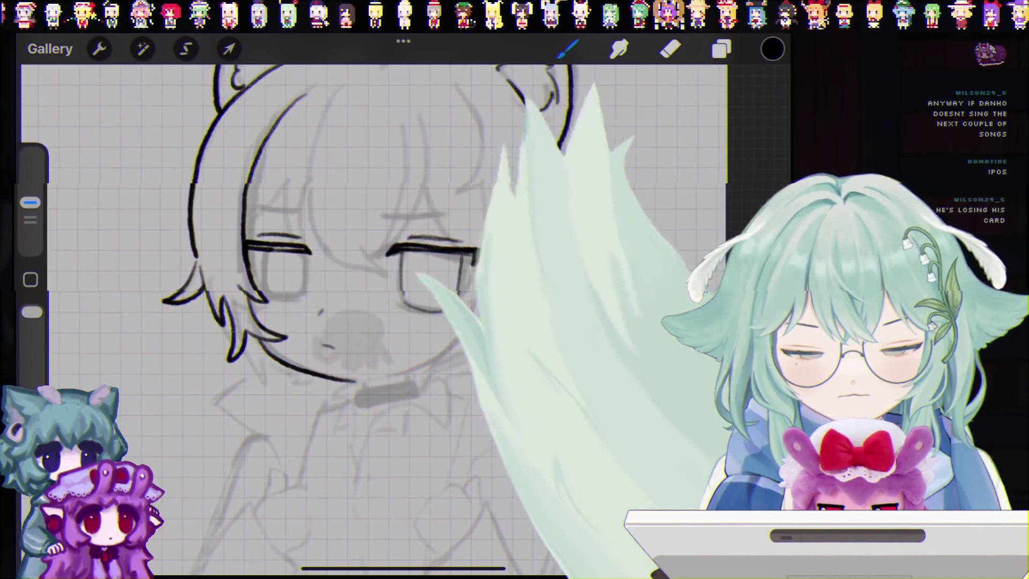
key("ctrl+z")
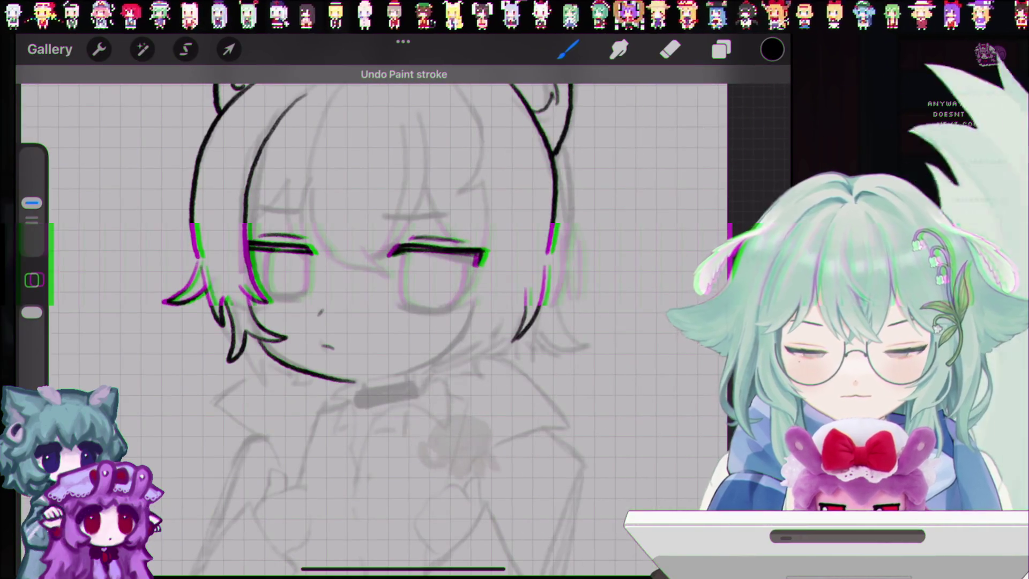
key("ctrl+z")
key("ctrl+z")
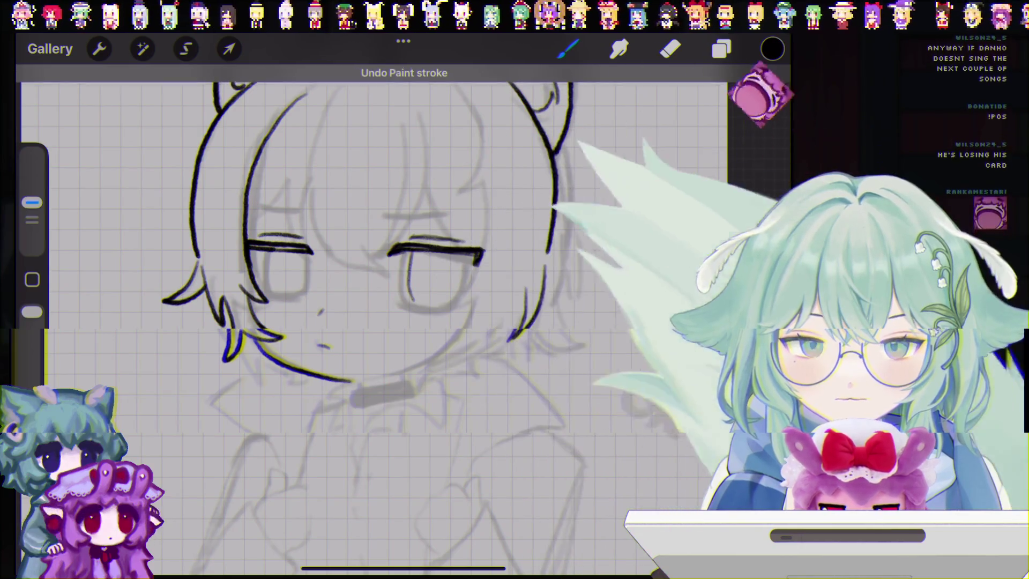
key("ctrl+z")
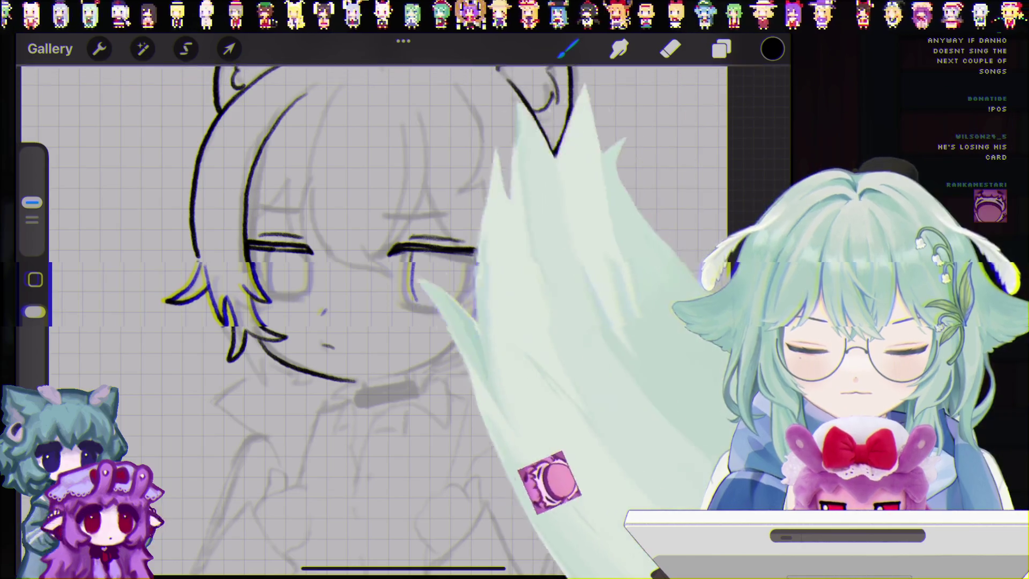
key("ctrl+z")
Retry the right eye's lower lid and inner line, undoing each attempt.
left_click_drag(408, 295, 448, 305)
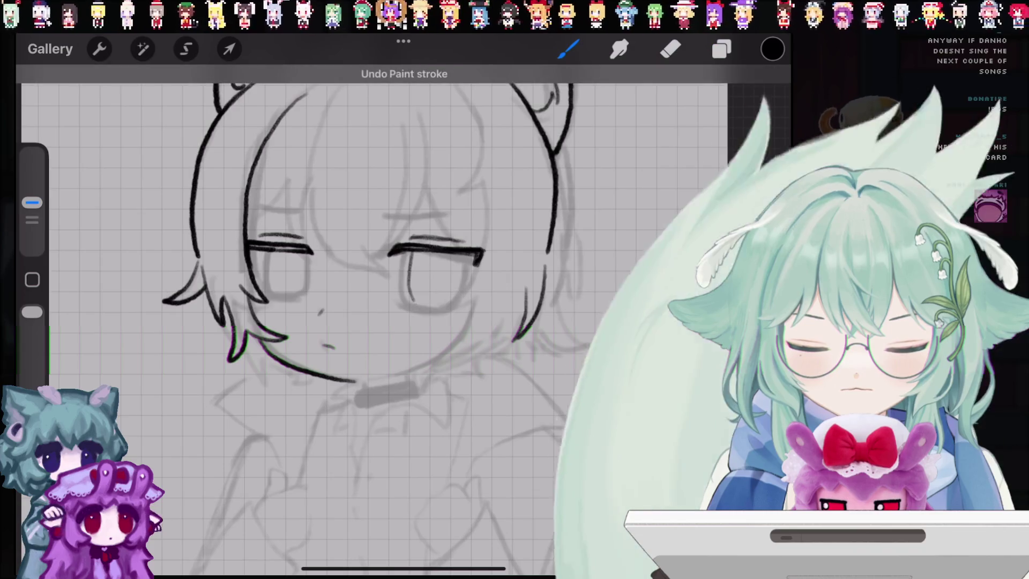
key("ctrl+z")
mouse_move(409, 257)
left_mouse_down()
mouse_move(409, 284)
mouse_move(456, 308)
left_mouse_up()
key("ctrl+z")
key("ctrl+z")
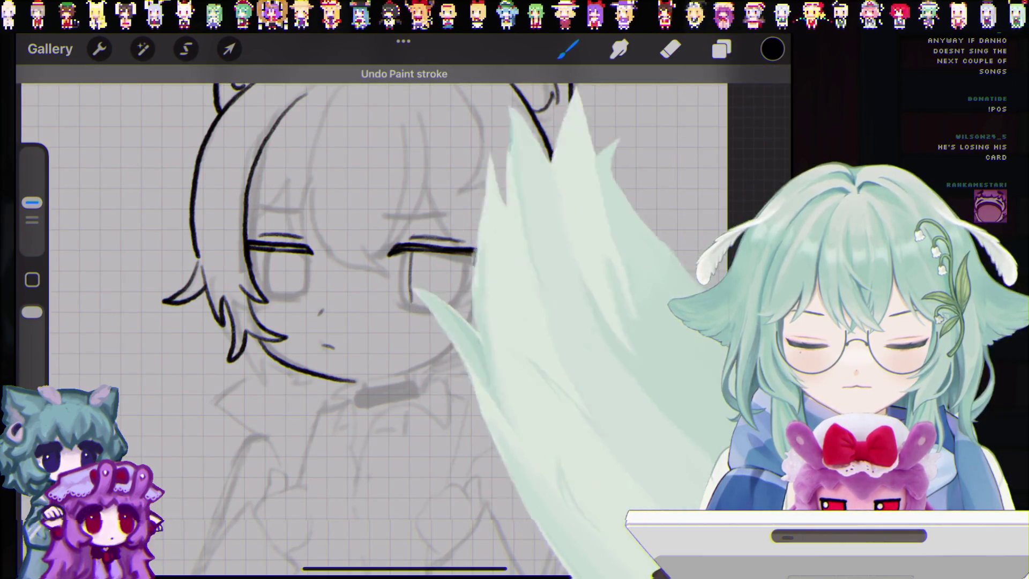
key("ctrl+z")
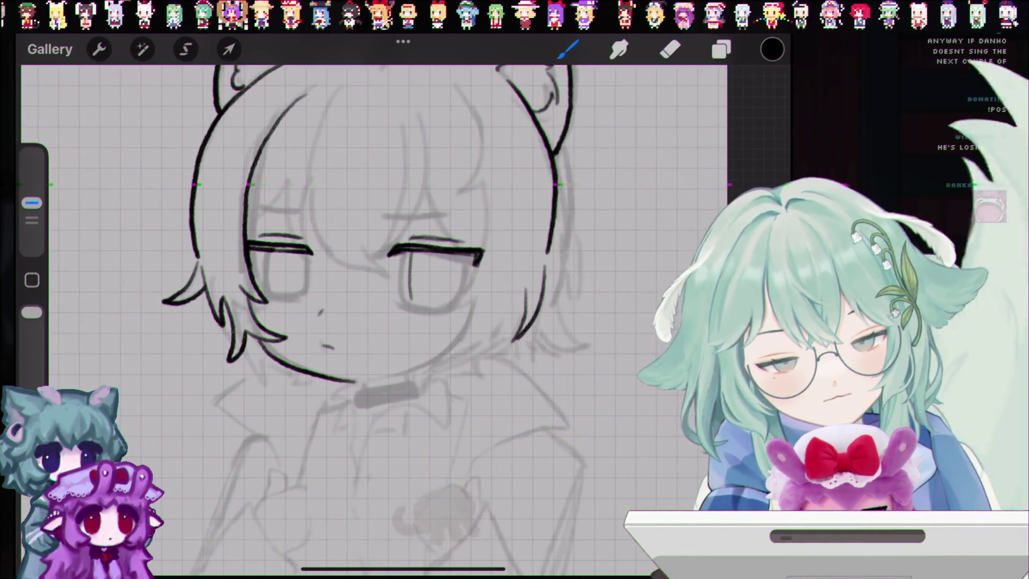
key("ctrl+z")
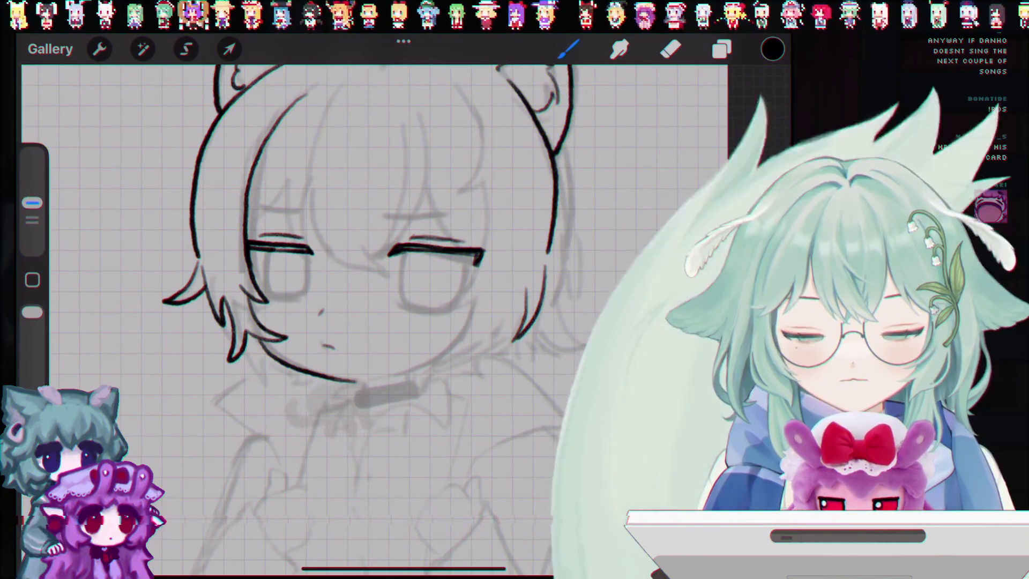
key("ctrl+z")
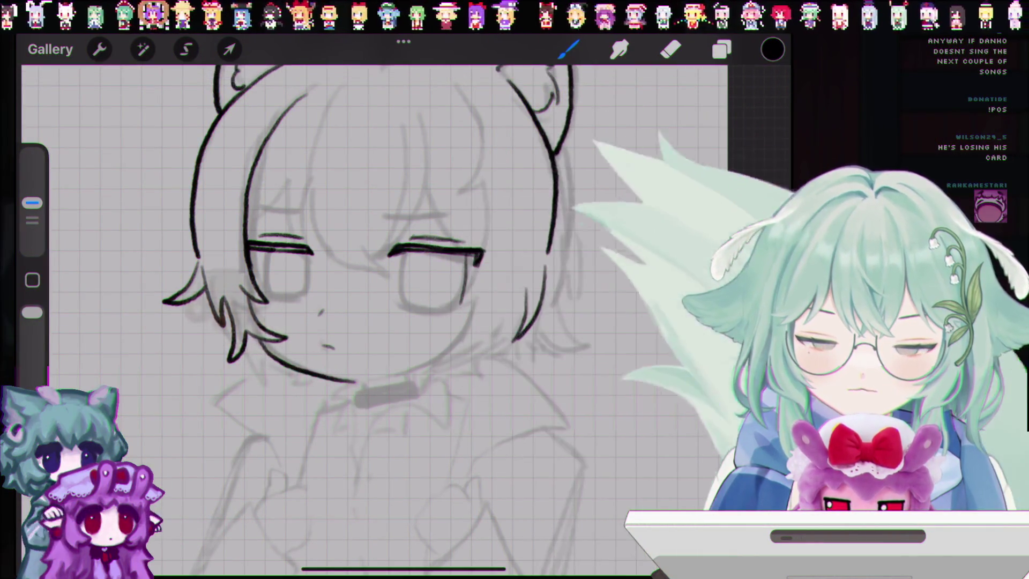
key("ctrl+z")
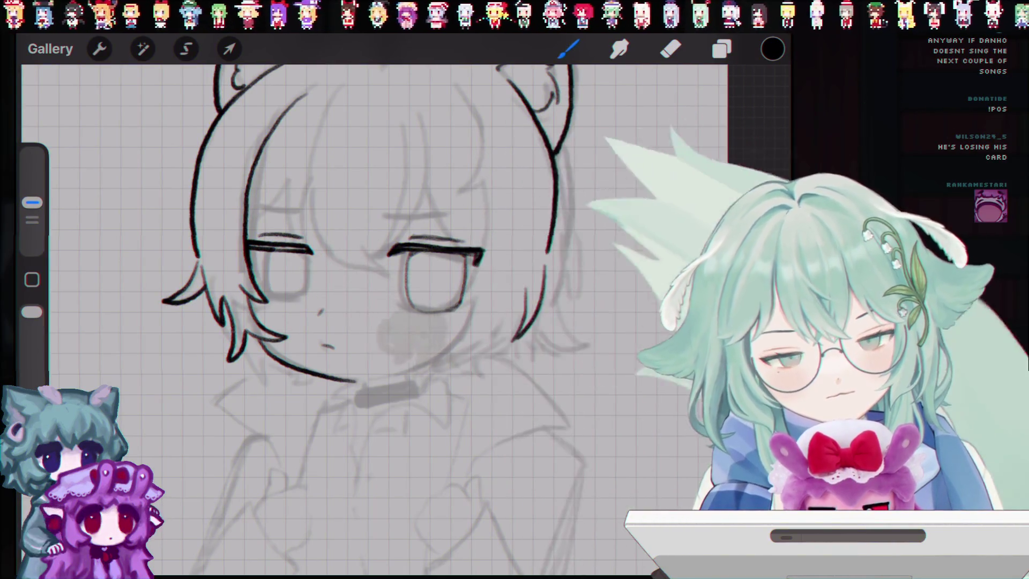
Hide and reshow the Layer 3 line art to compare it against the sketch.
left_click(722, 48)
left_click(755, 147)
left_click(756, 147)
left_click(721, 49)
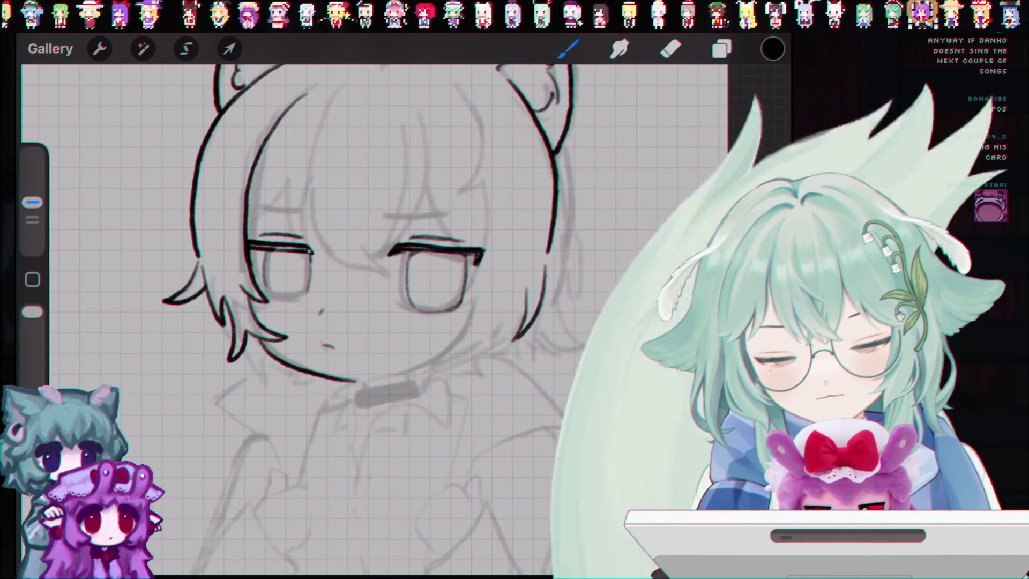
Undo several more stray paint strokes around the face.
key("ctrl+z")
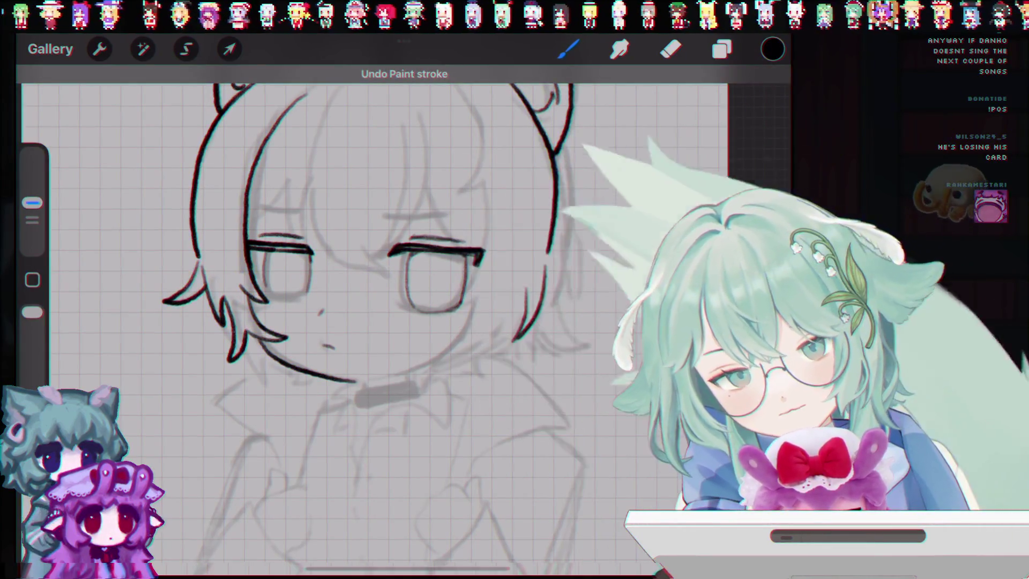
key("ctrl+z")
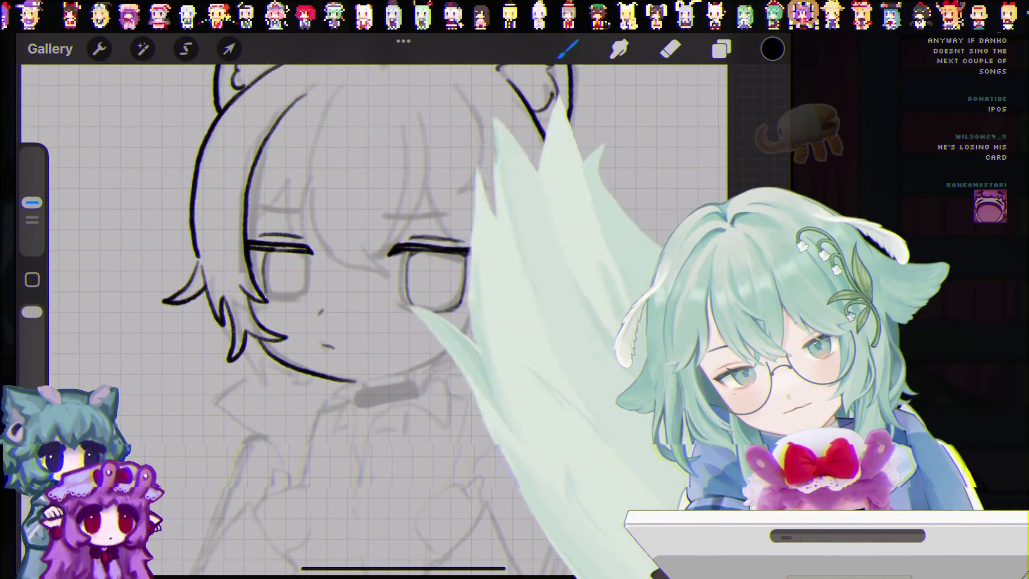
key("ctrl+z")
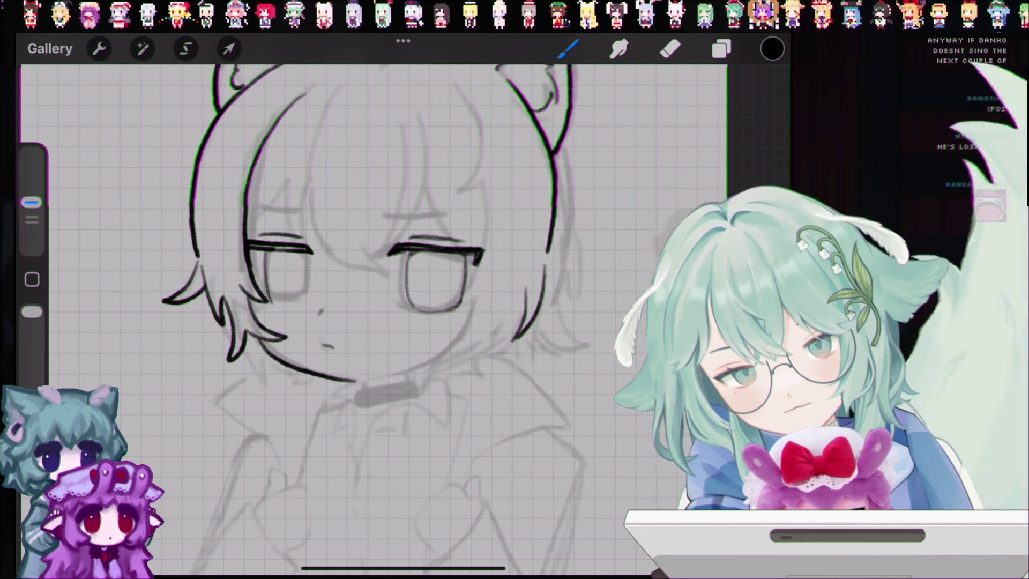
key("ctrl+z")
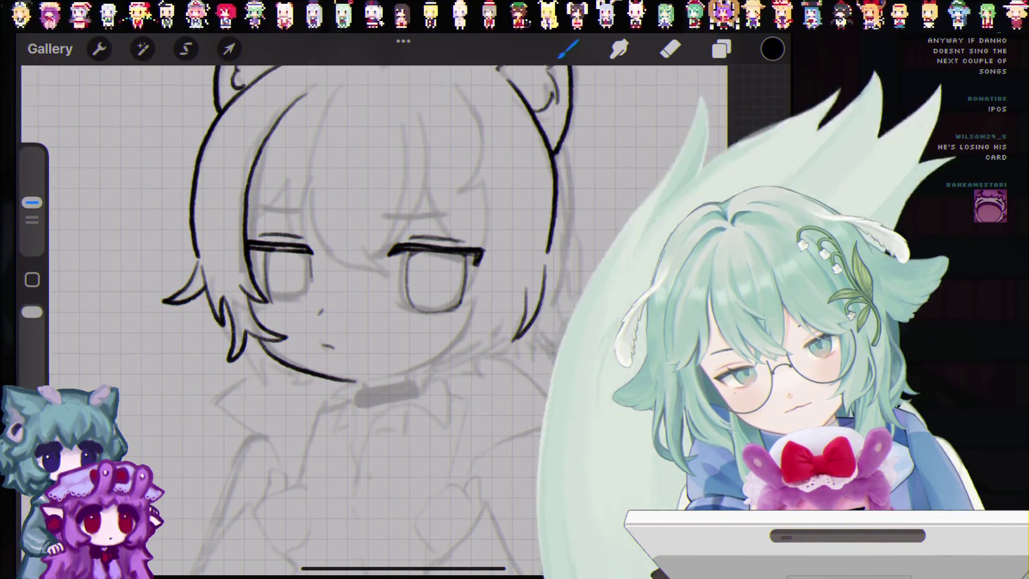
key("ctrl+z")
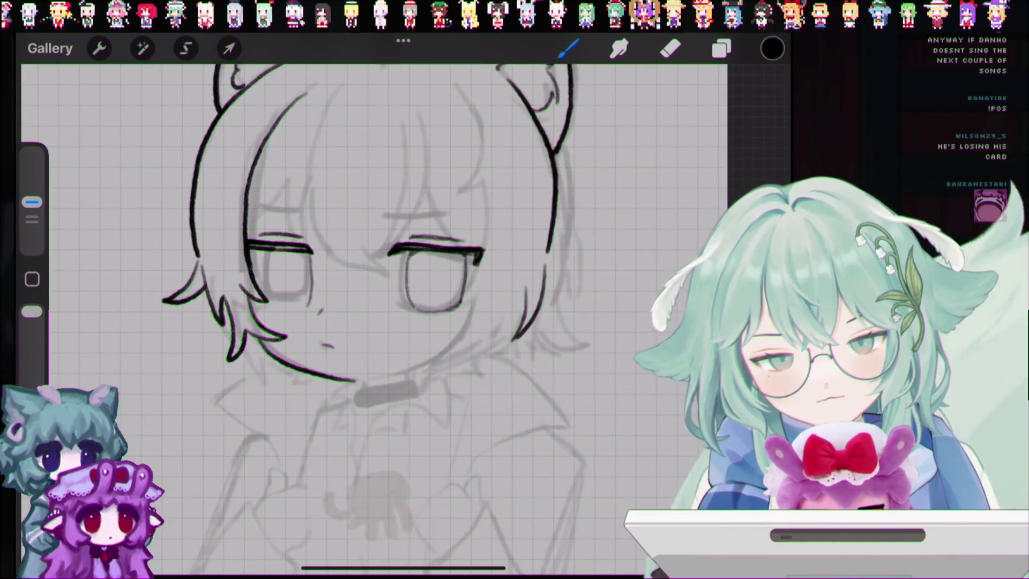
key("ctrl+z")
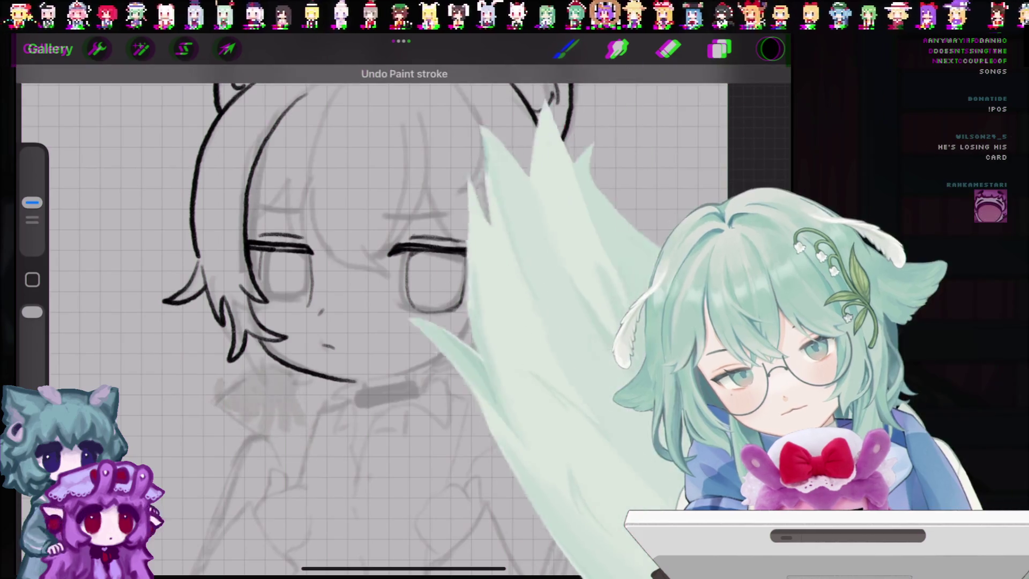
scroll(375, 317, "up", 3)
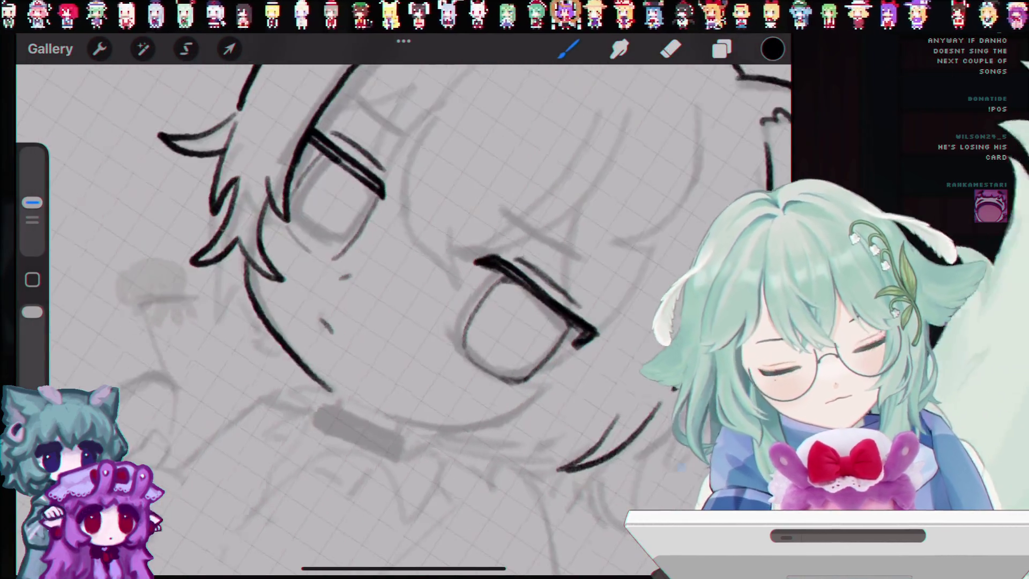
key("ctrl+z")
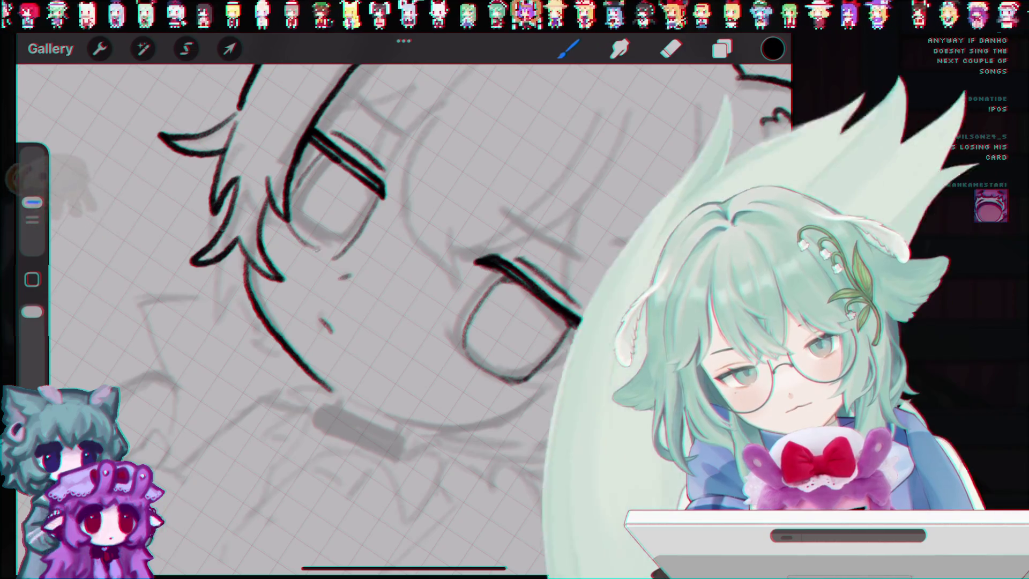
key("ctrl+z")
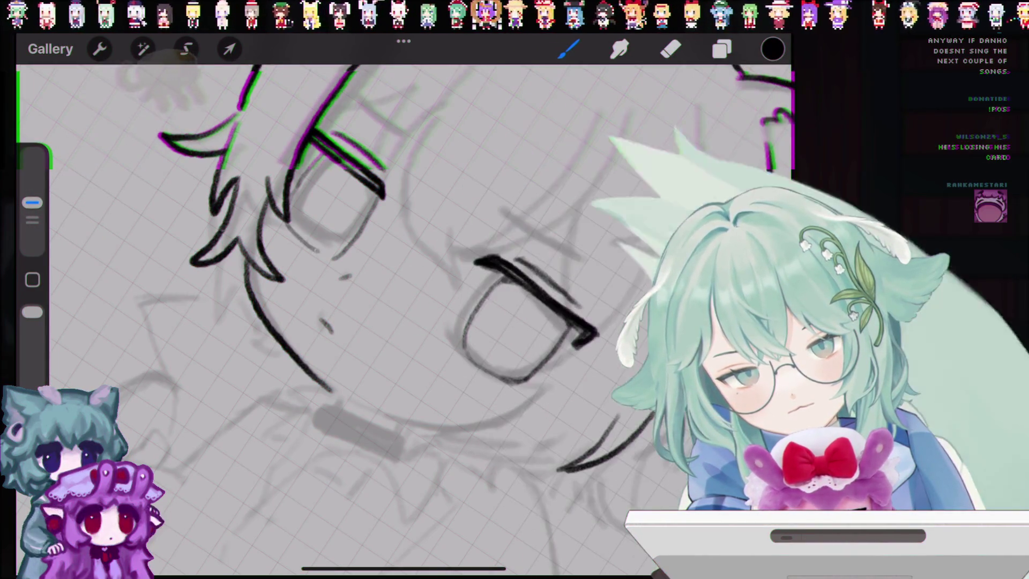
Switch between Eraser and Brush, undoing and restoring the grey stroke near the nose and chin.
key("e")
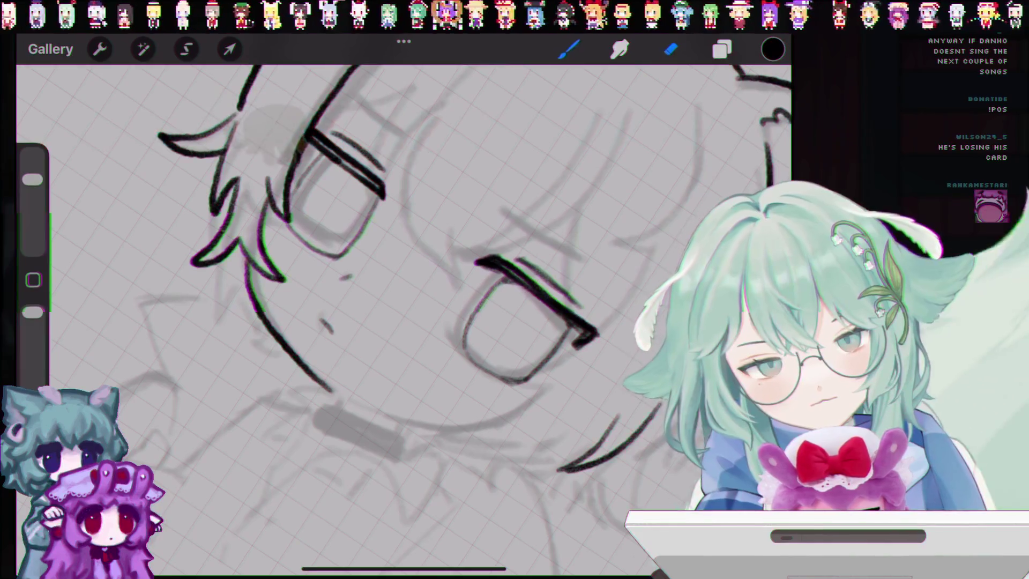
scroll(402, 316, "up", 2)
key("b")
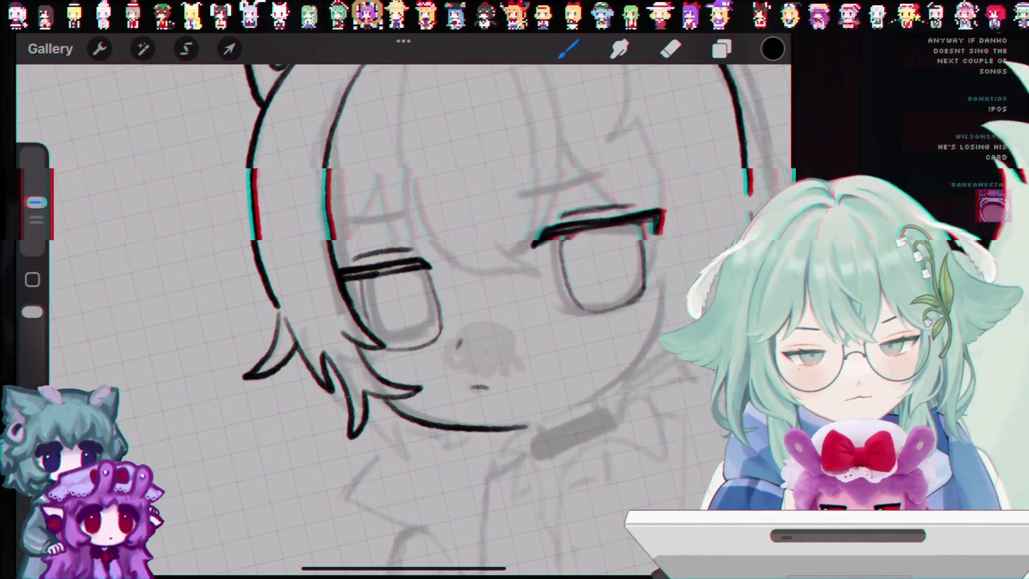
key("ctrl+z")
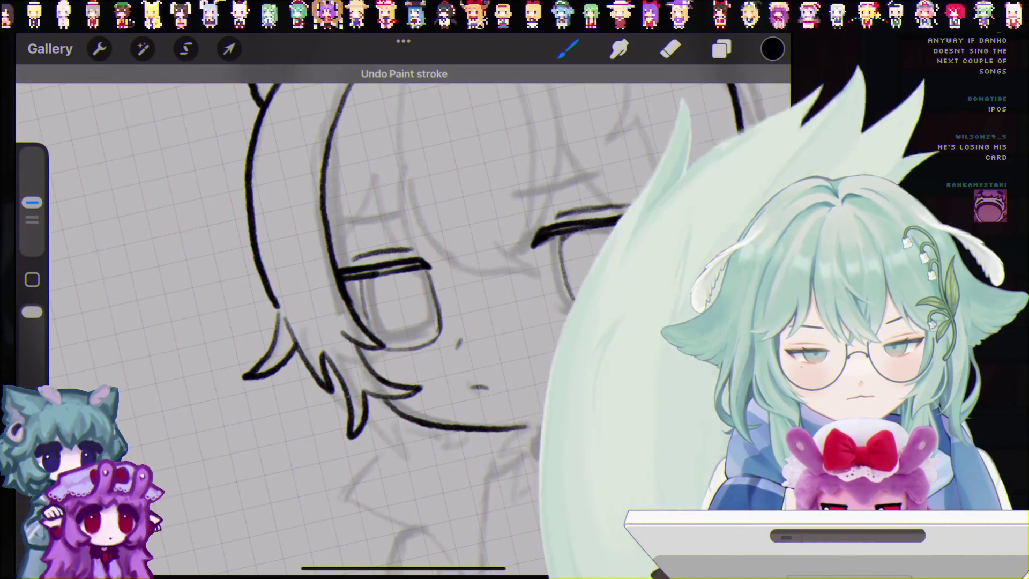
key("ctrl+shift+z")
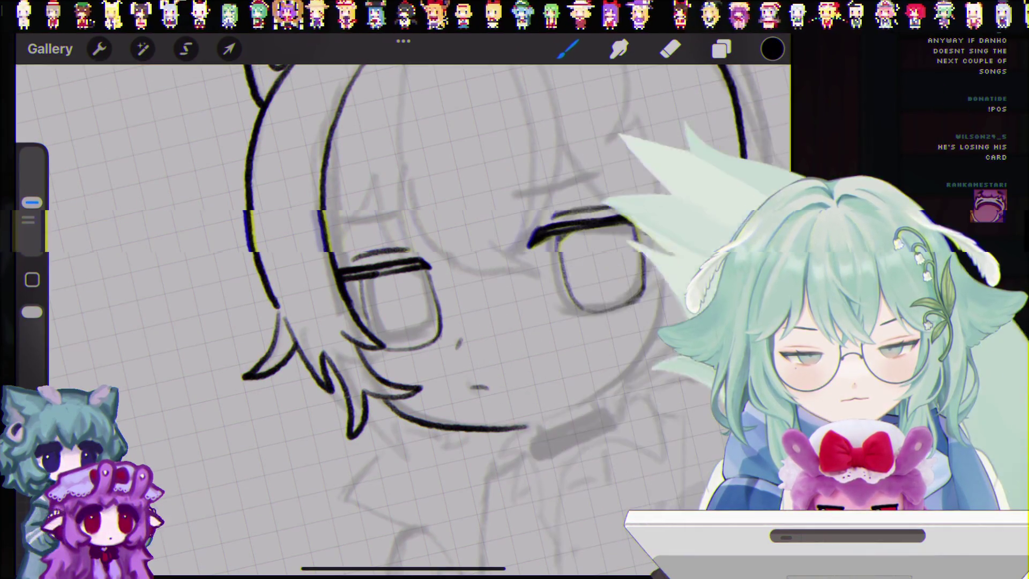
key("e")
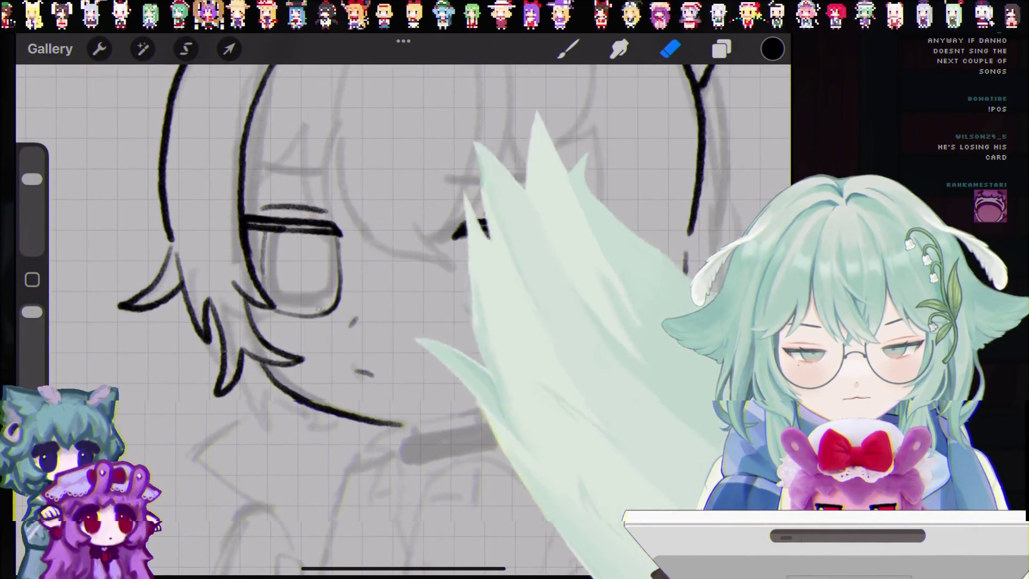
scroll(353, 300, "down", 5)
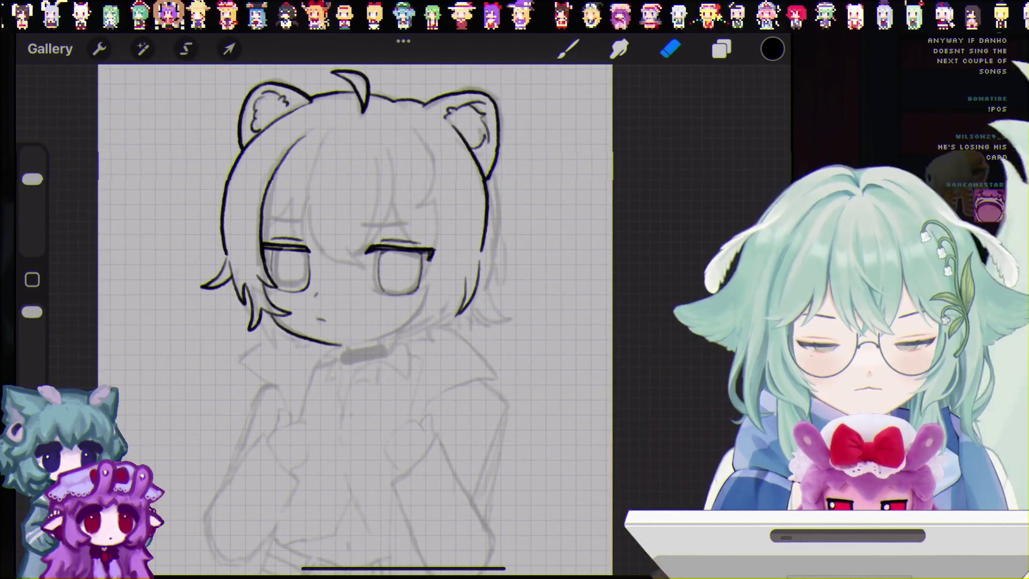
Toggle Layer 2 and Layer 3 visibility off and on, returning from Eraser to Brush.
left_click(721, 48)
left_click(756, 202)
left_click(756, 202)
left_click(670, 49)
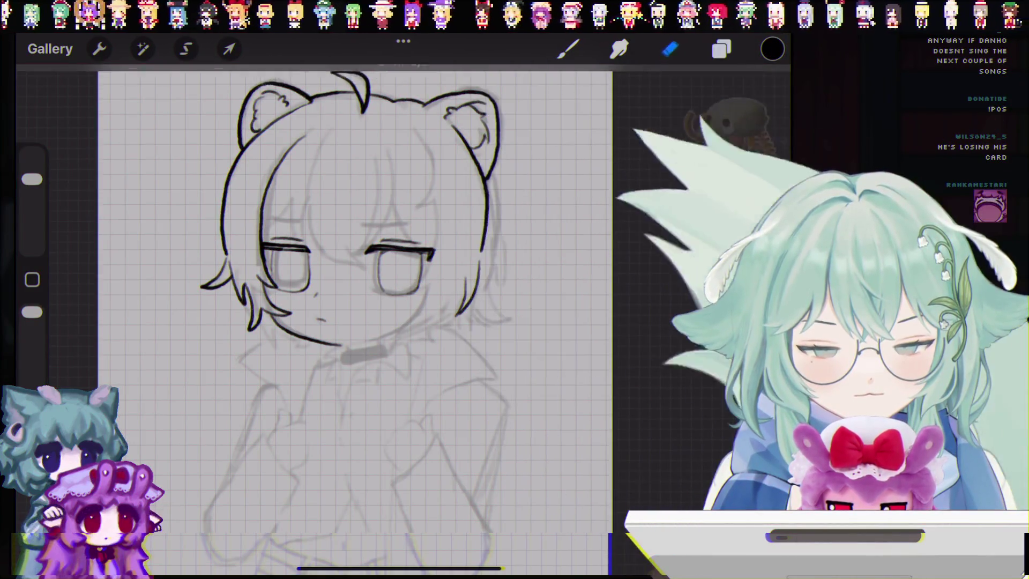
key("b")
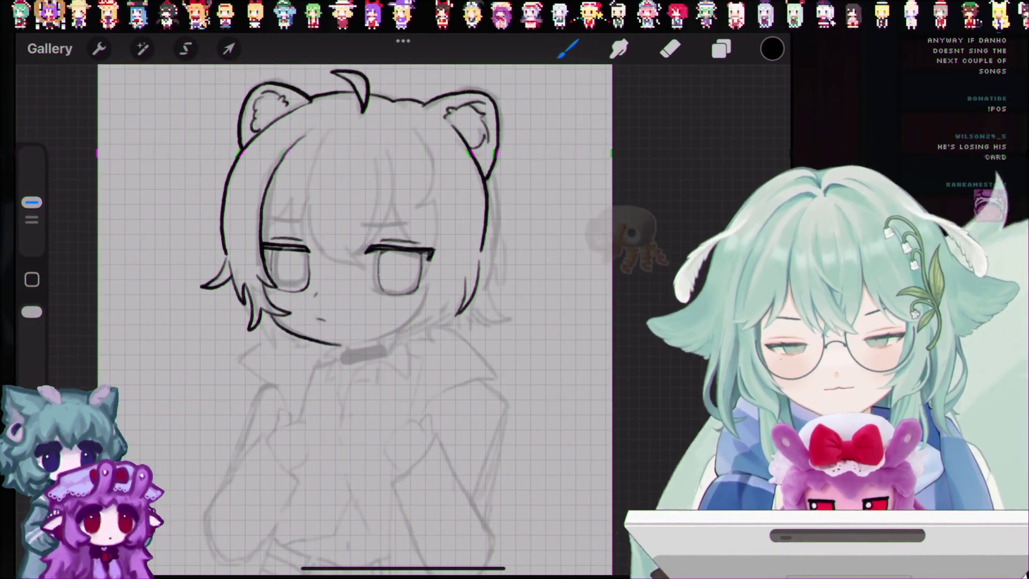
left_click(722, 48)
left_click(756, 149)
left_click(756, 149)
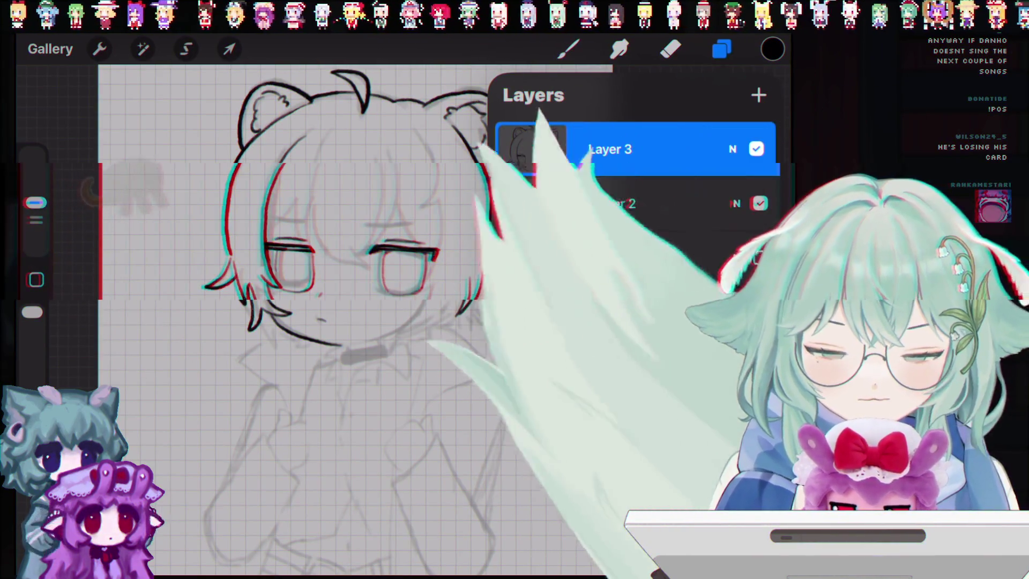
Delete Layer 3 from the layers list.
left_click_drag(723, 149, 523, 149)
left_click(742, 149)
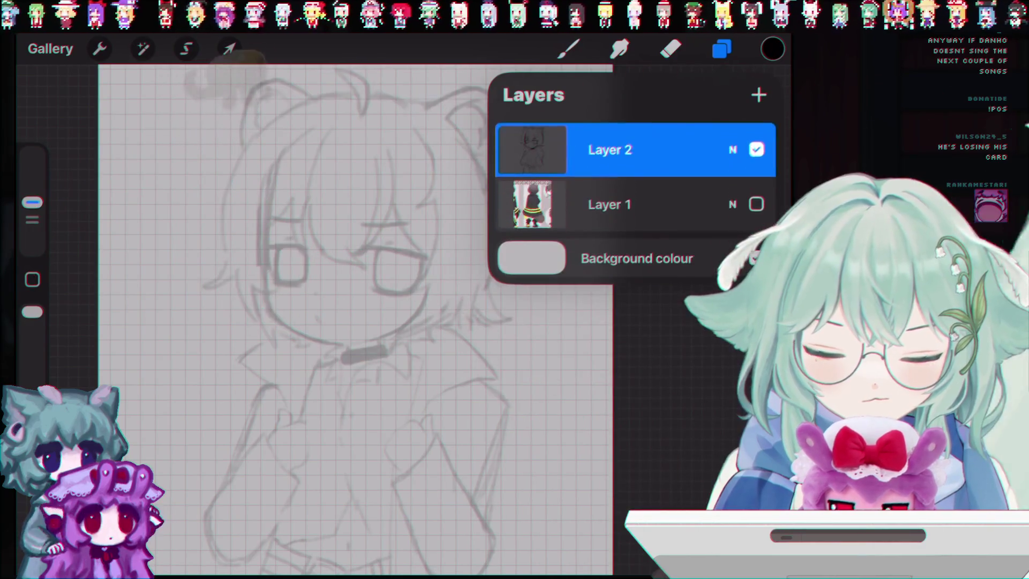
left_click(722, 49)
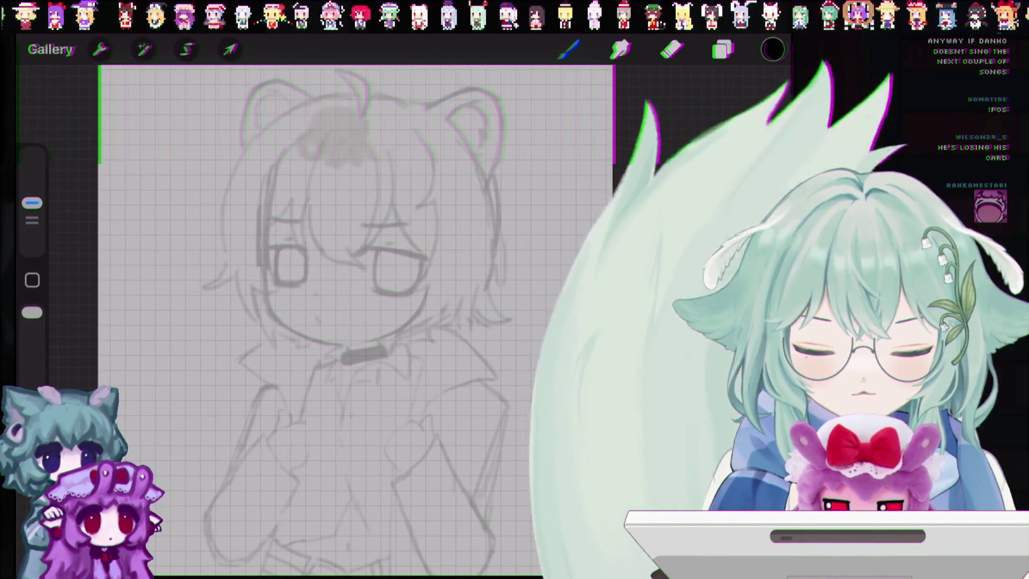
scroll(445, 279, "down", 3)
scroll(445, 279, "up", 5)
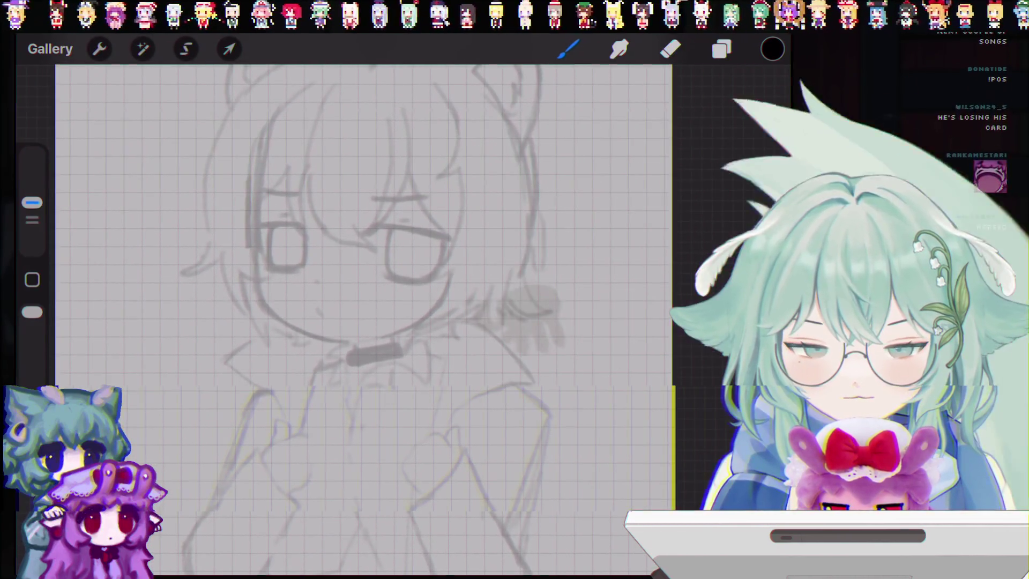
Raise Layer 2's opacity to Max, hide Layer 2 and show the Layer 1 reference art.
left_click(722, 49)
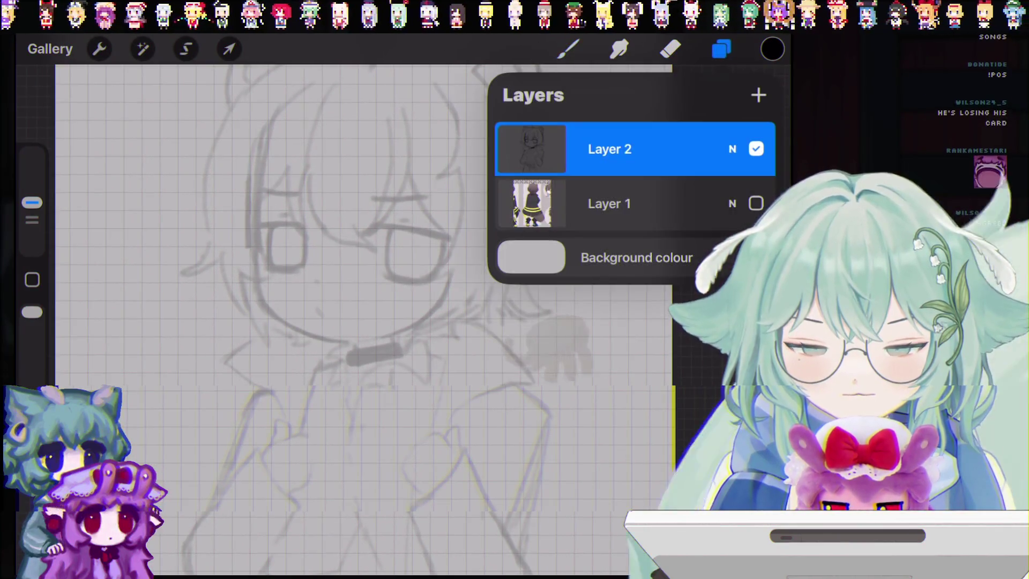
left_click_drag(559, 215, 761, 215)
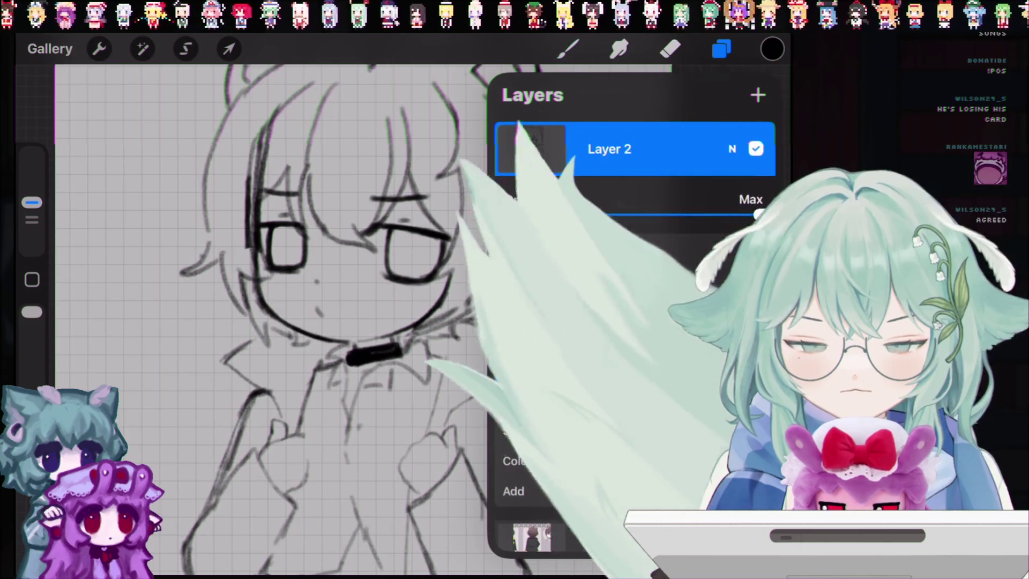
scroll(375, 311, "down", 5)
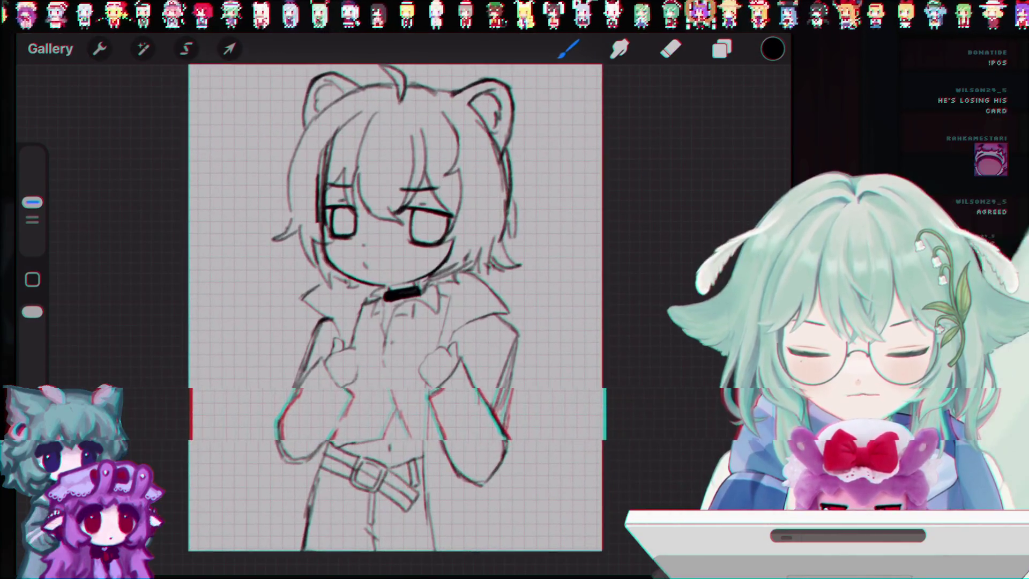
left_click(722, 49)
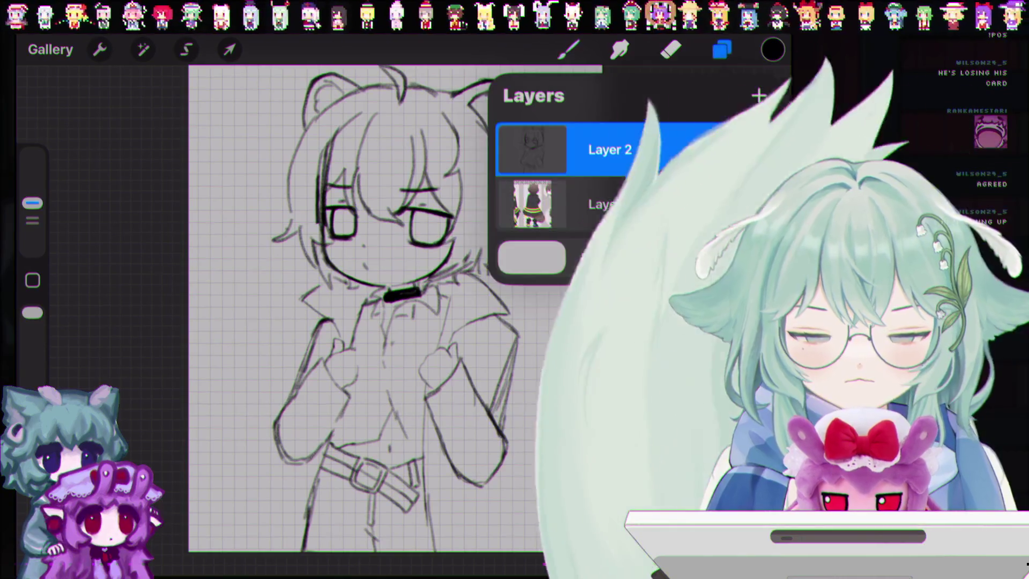
left_click(758, 149)
left_click(758, 204)
left_click(721, 49)
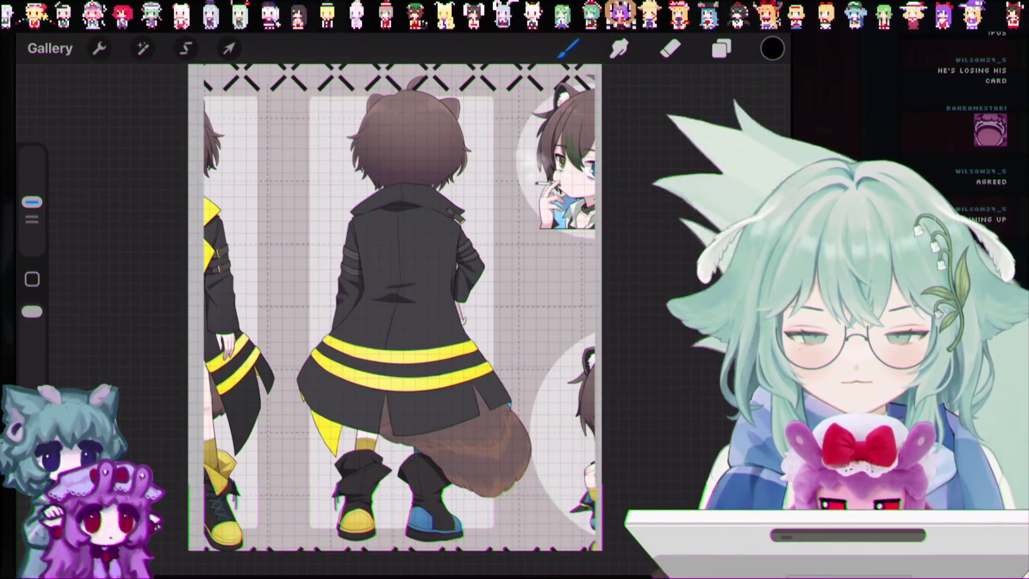
Remove the old Layer 1 reference drawing from the layers list.
left_click(721, 49)
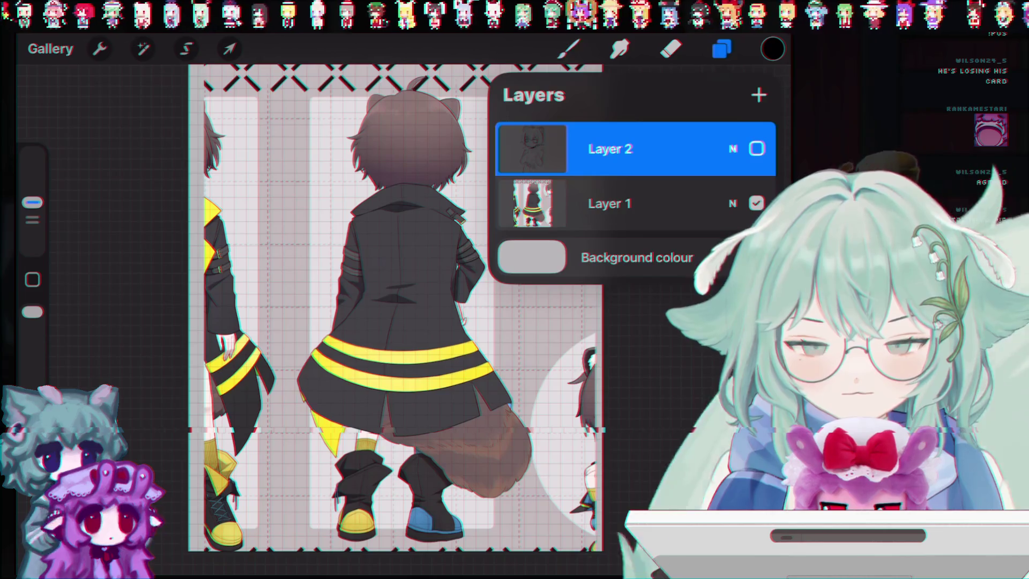
scroll(399, 308, "up", 1)
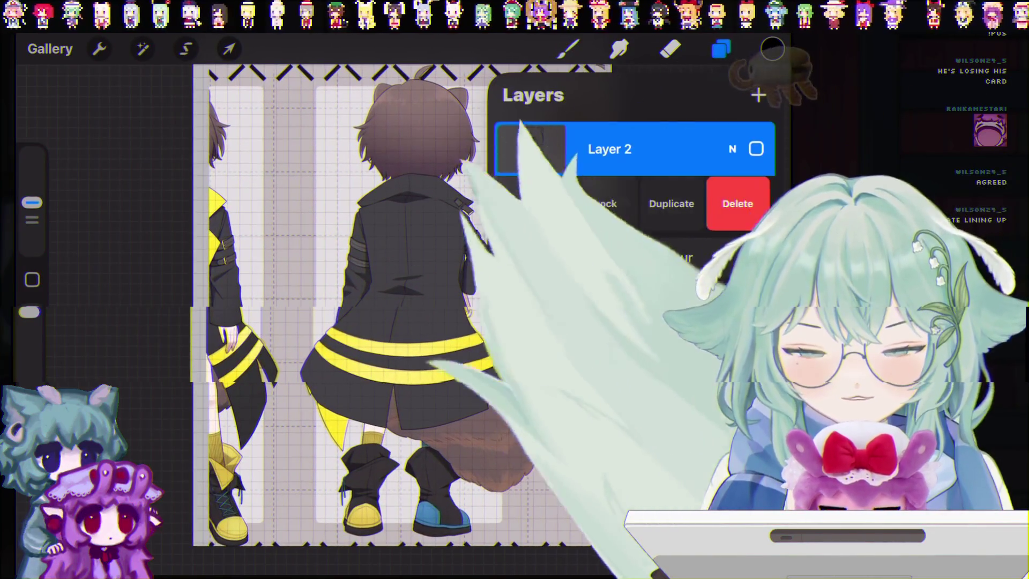
left_click(556, 204)
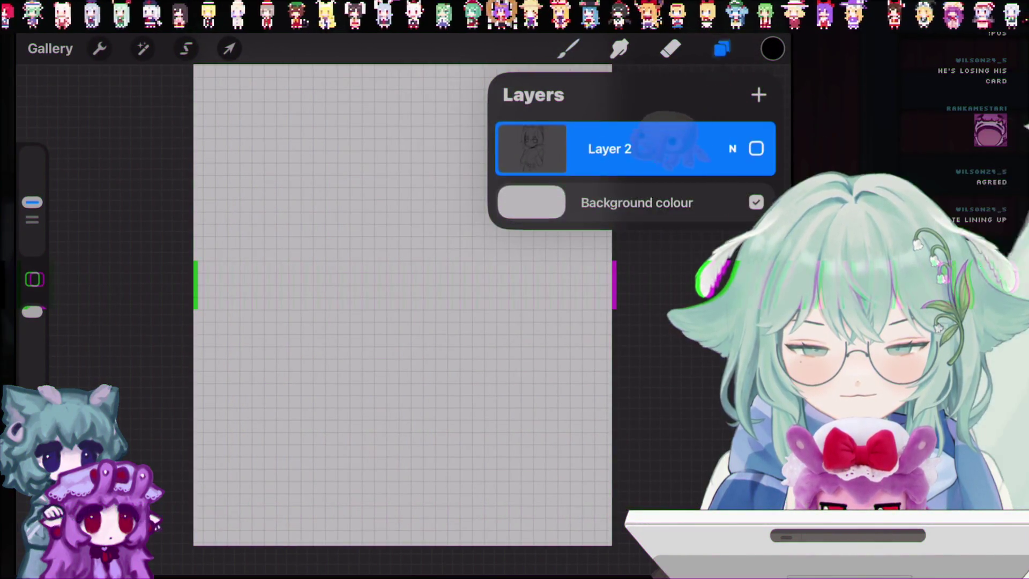
left_click(568, 48)
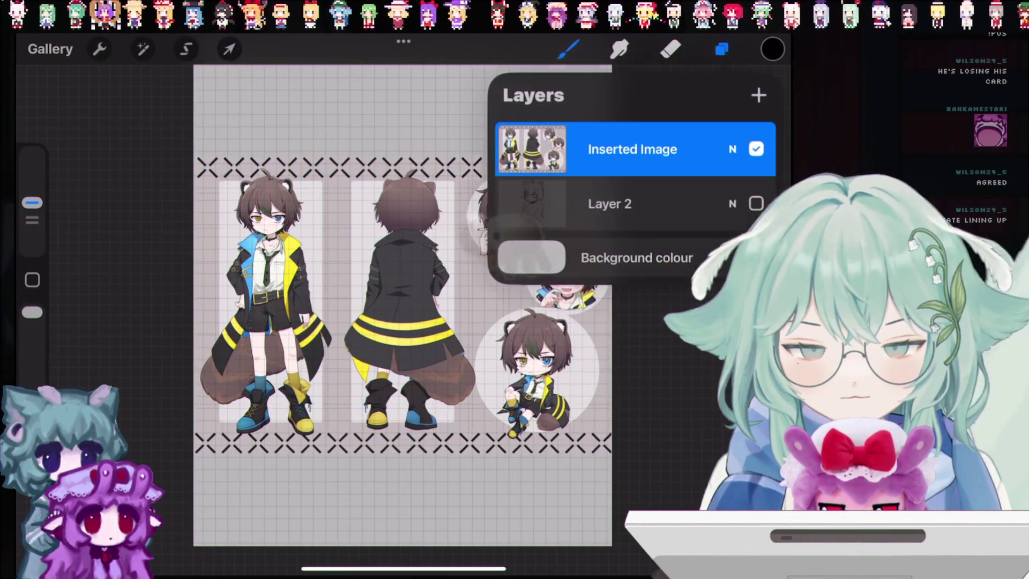
left_click(722, 49)
Eyedrop hair, skin and pink tones from the reference and paint brown, pale and pink swatches top-left.
left_click_drag(318, 307, 269, 188)
left_click(722, 49)
left_click(722, 49)
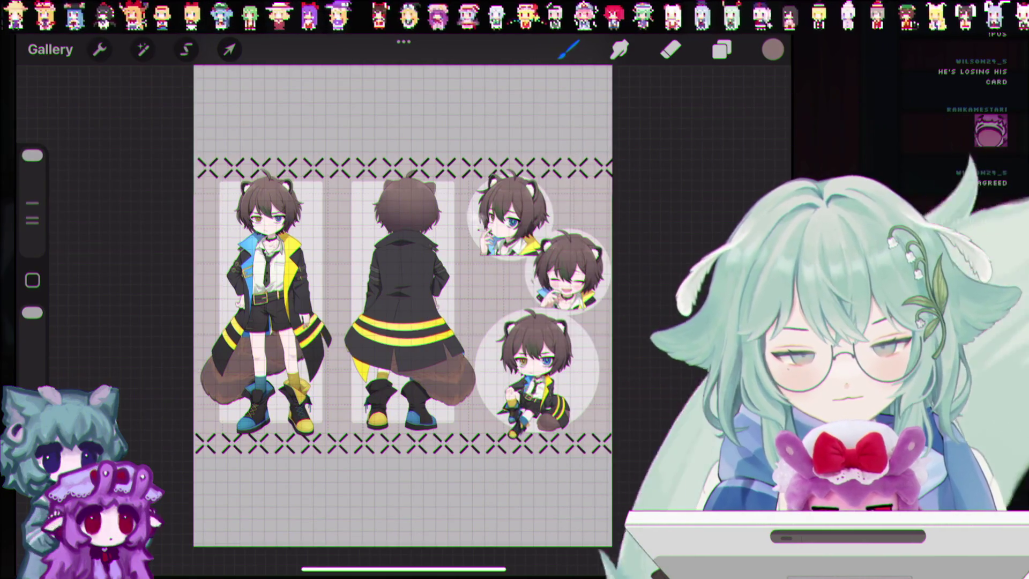
left_click(229, 103)
key("ctrl+z")
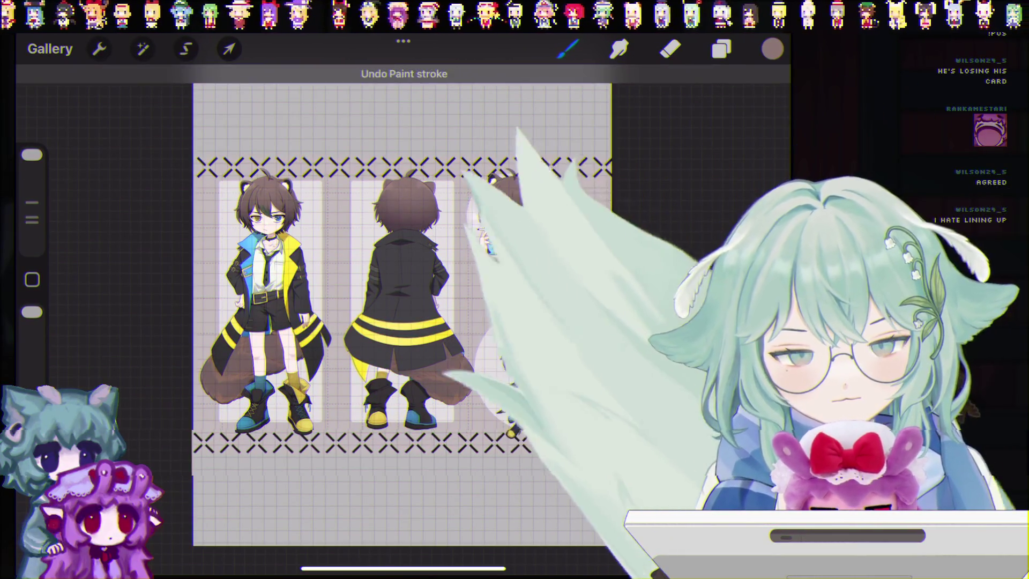
mouse_move(228, 91)
left_mouse_down()
mouse_move(217, 114)
mouse_move(223, 96)
mouse_move(270, 225)
mouse_move(273, 217)
left_mouse_up()
mouse_move(220, 152)
left_mouse_down()
mouse_move(226, 137)
mouse_move(271, 241)
left_mouse_up()
mouse_move(253, 139)
left_mouse_down()
mouse_move(252, 241)
mouse_move(276, 226)
mouse_move(258, 232)
mouse_move(255, 222)
mouse_move(257, 236)
left_mouse_up()
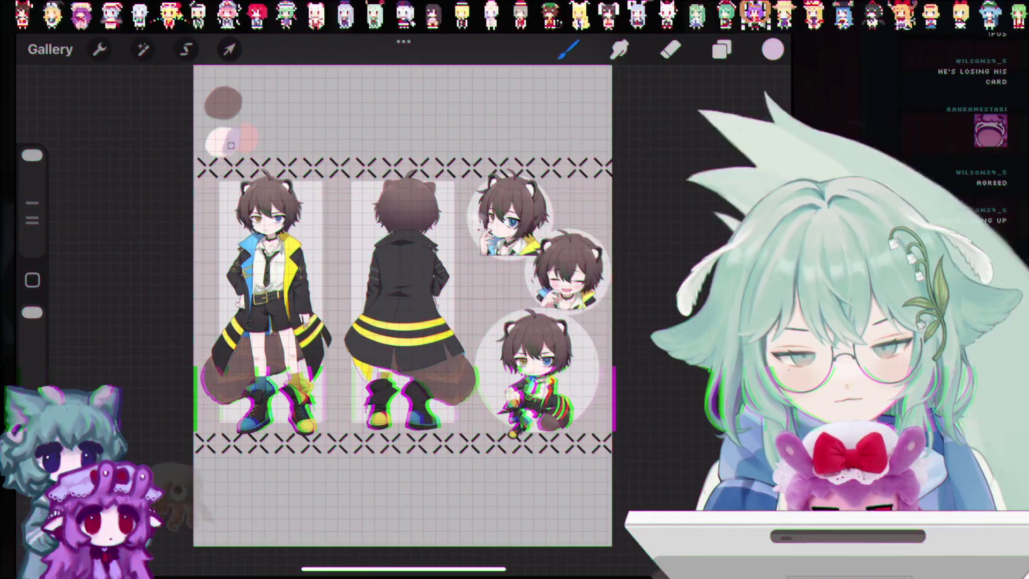
key("ctrl+z")
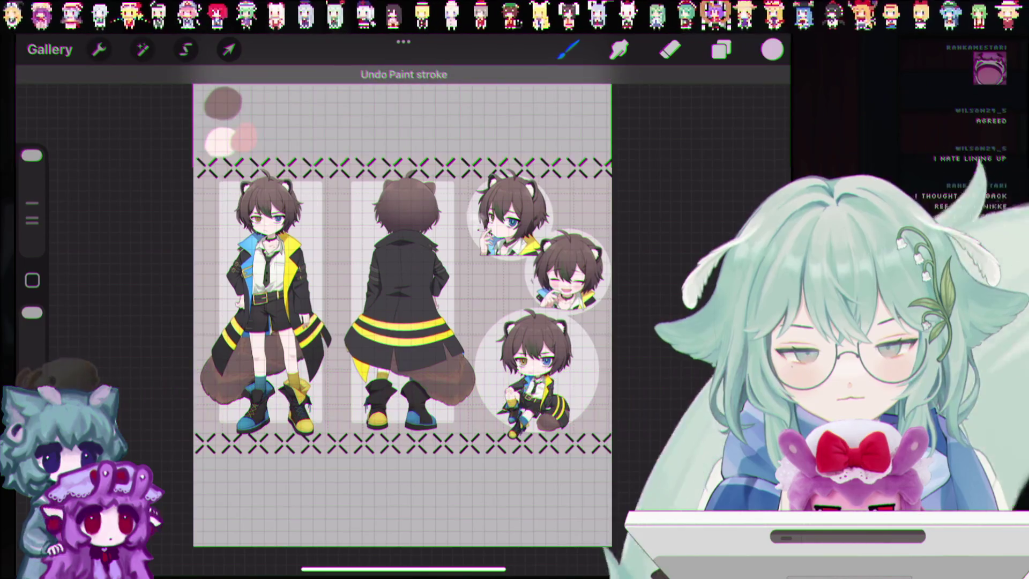
Zoom into the chibi sticker and eyedrop the blue of its eye for a new swatch.
scroll(260, 212, "up", 5)
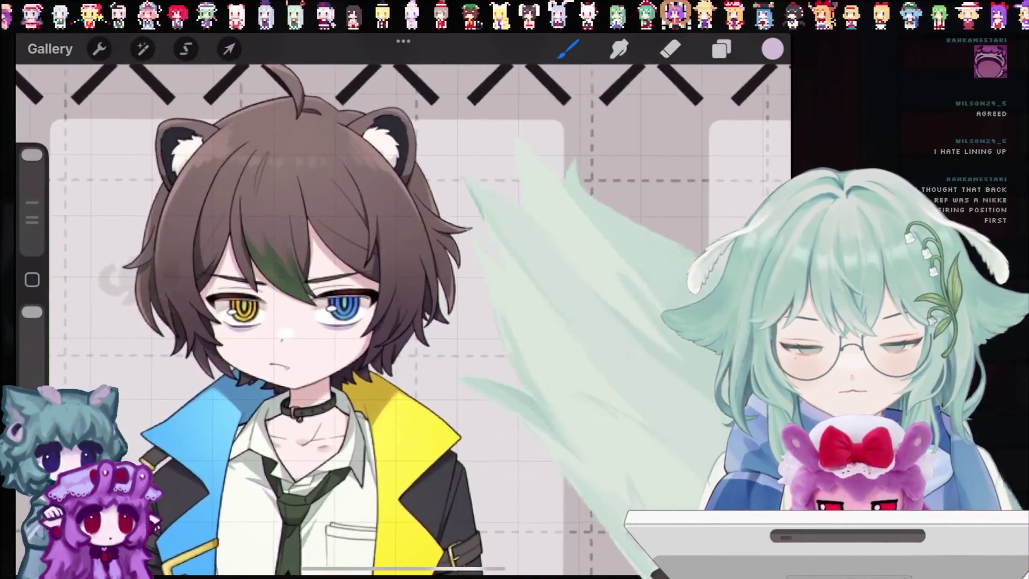
scroll(402, 321, "down", 5)
scroll(510, 225, "up", 5)
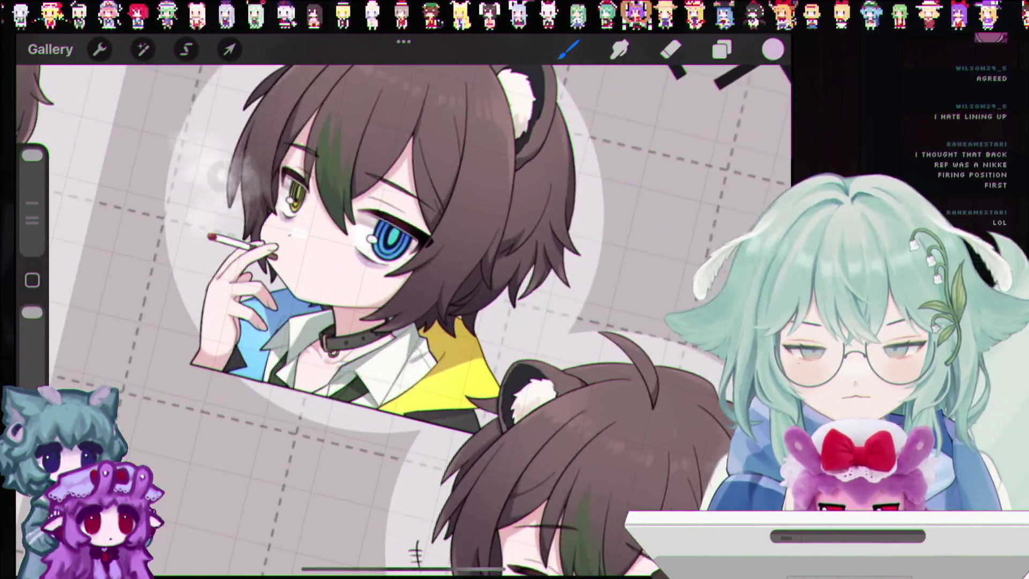
left_click(480, 300)
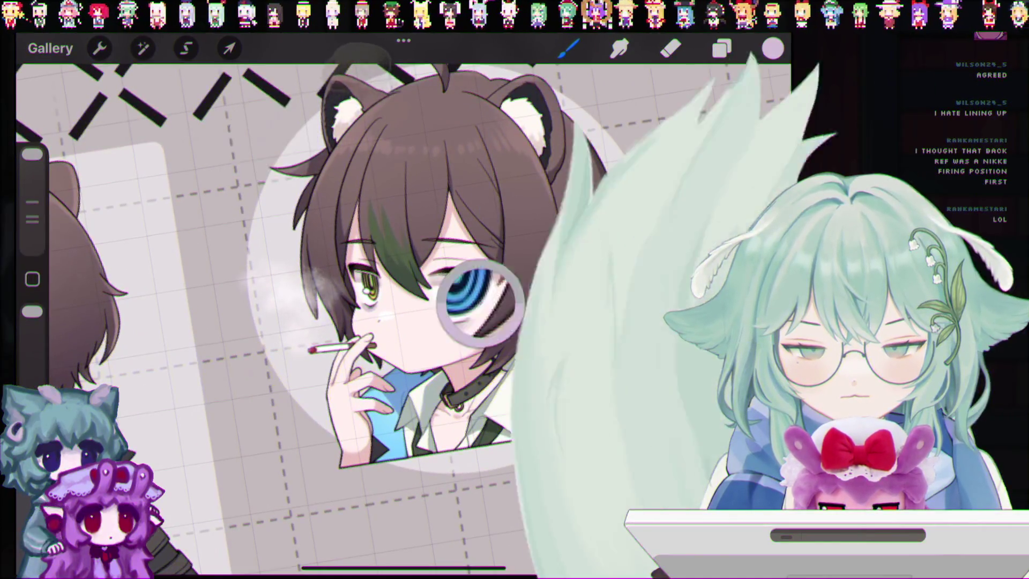
scroll(402, 322, "down", 5)
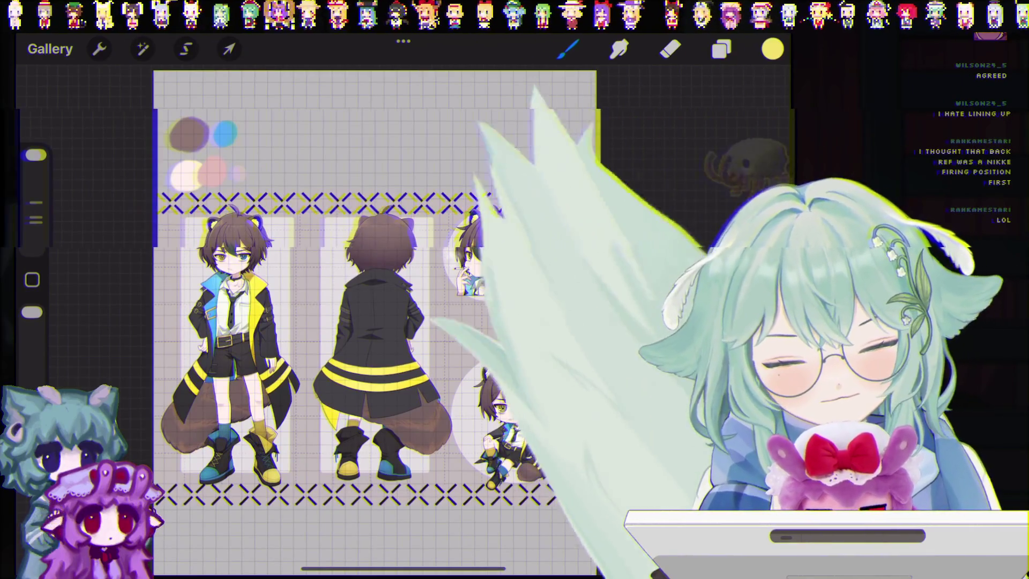
Add a yellow swatch and sample the skin and dark green colours from the chibi.
left_click(238, 135)
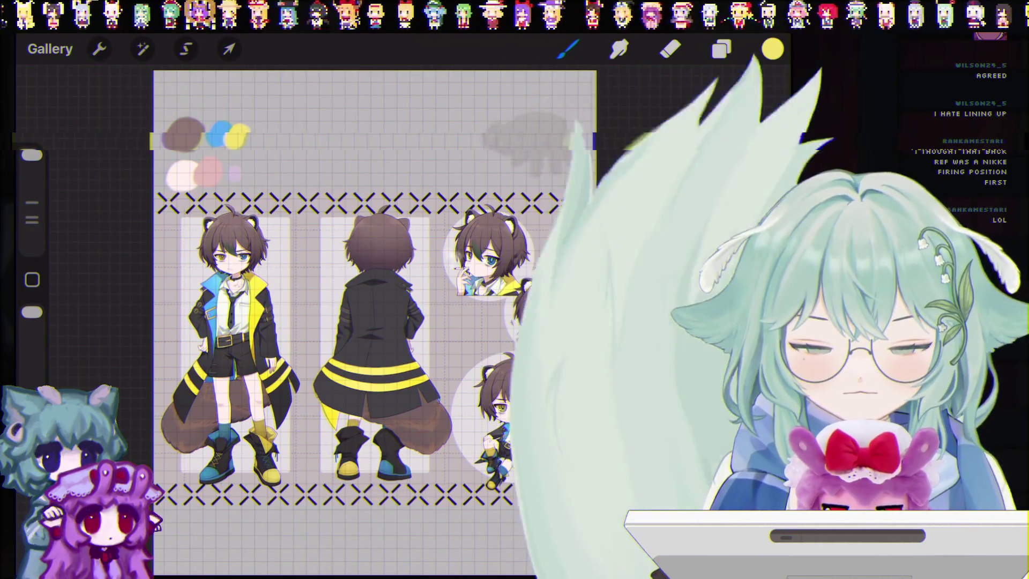
left_click(241, 134)
mouse_move(240, 134)
left_mouse_down()
mouse_move(489, 249)
mouse_move(478, 253)
left_mouse_up()
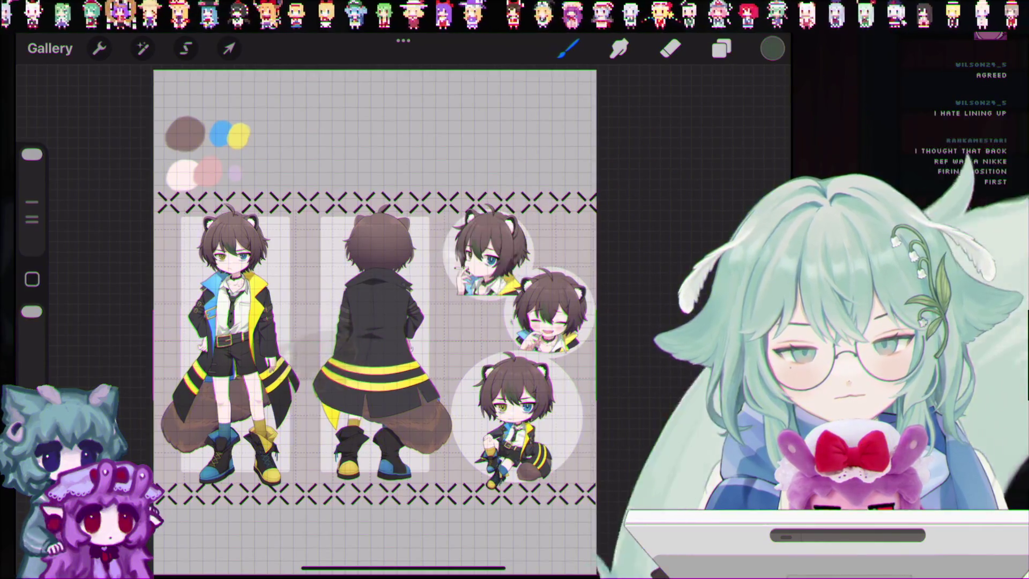
left_click(467, 239)
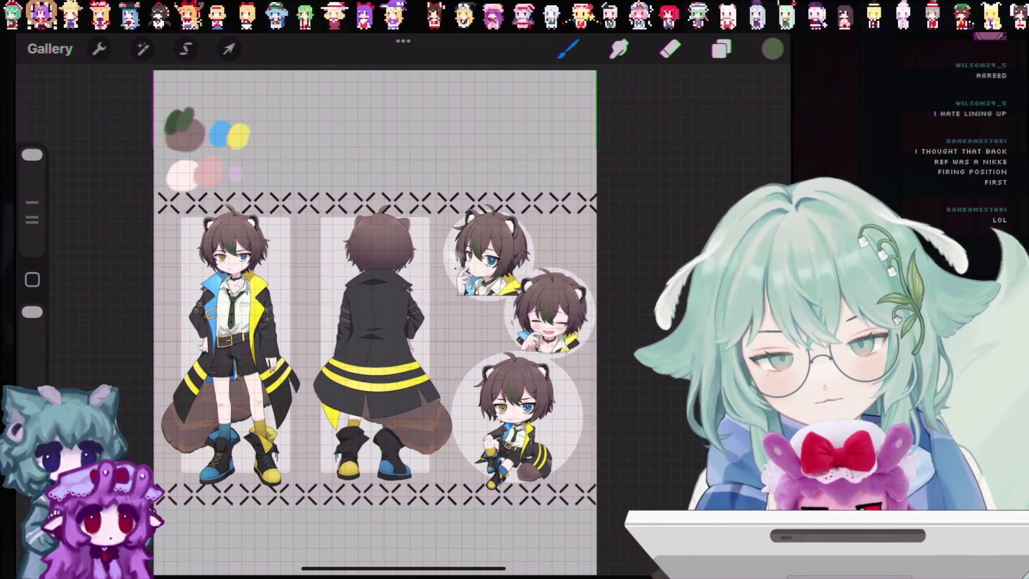
left_click(182, 127)
left_click(502, 275)
Sample dark brown-grey, dusty pink and bear-ear brown to add the darker swatches.
left_click(172, 145)
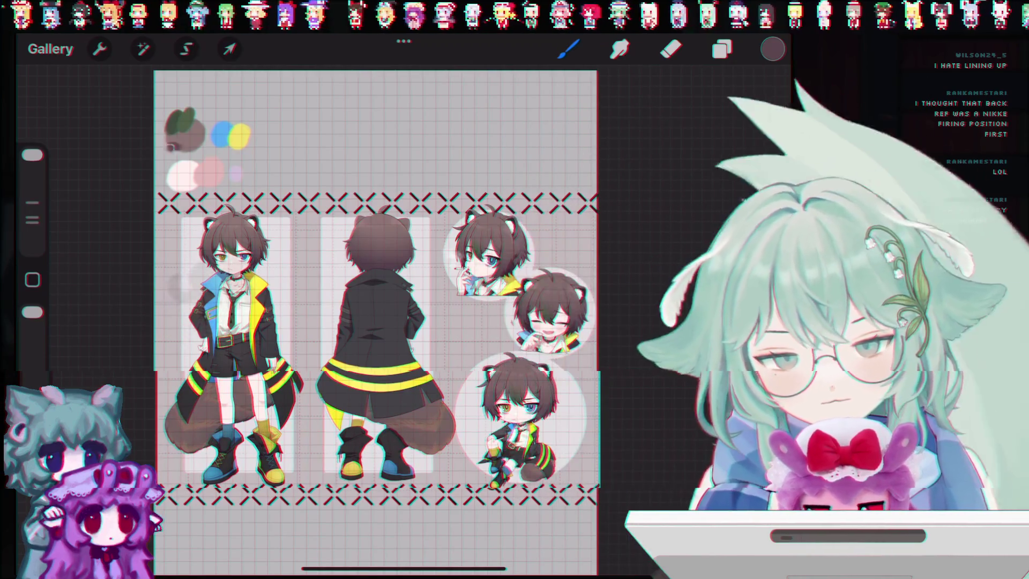
left_click(514, 276)
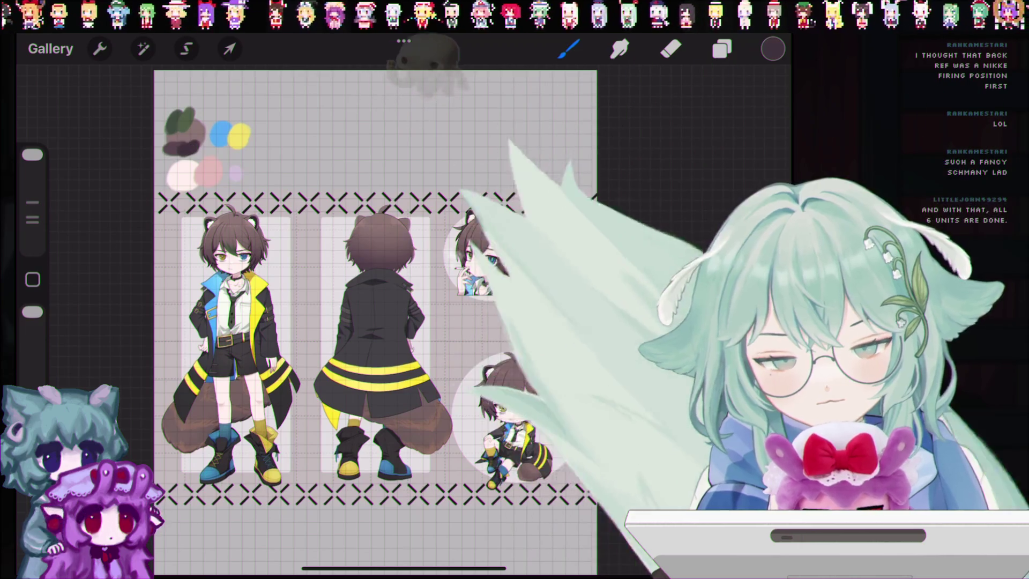
left_click_drag(509, 231, 209, 172)
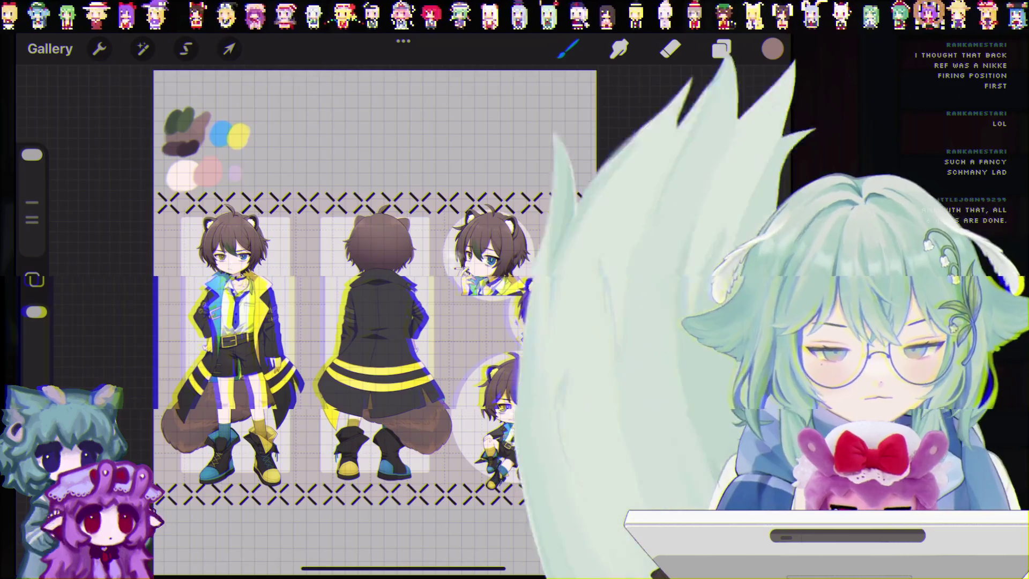
scroll(526, 262, "up", 5)
left_click_drag(207, 115, 499, 171)
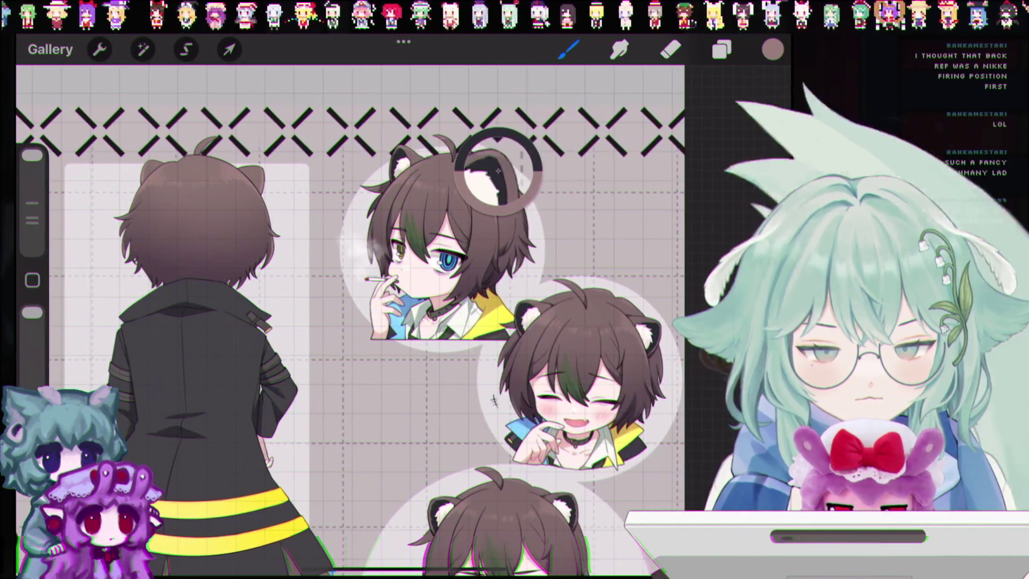
scroll(349, 322, "down", 5)
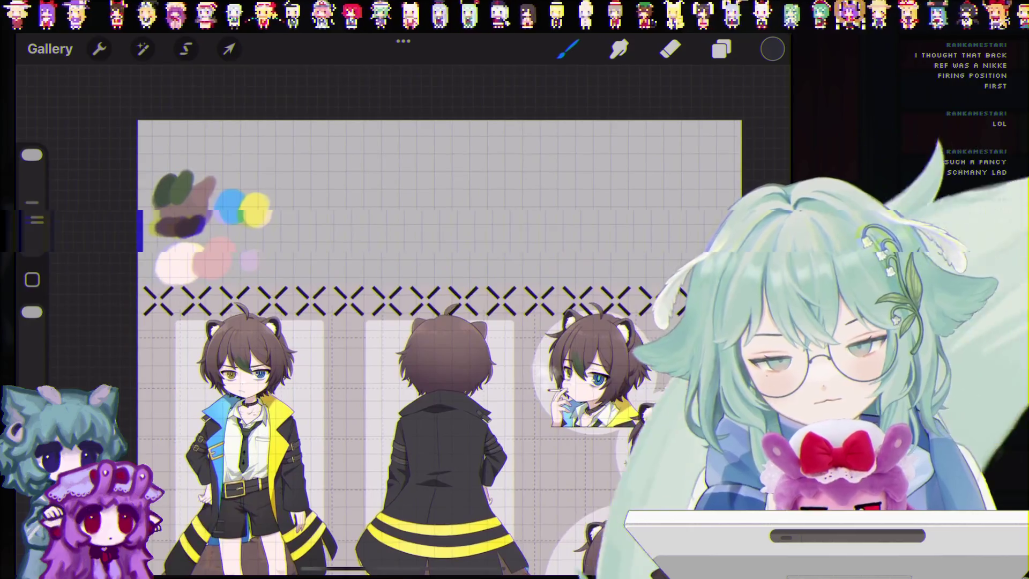
left_click(181, 144)
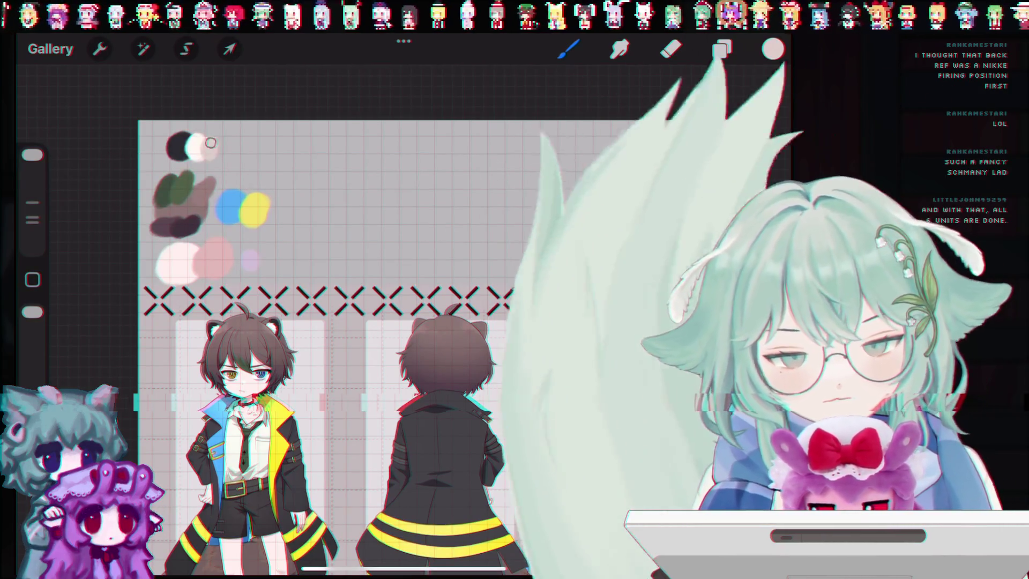
scroll(349, 322, "down", 3)
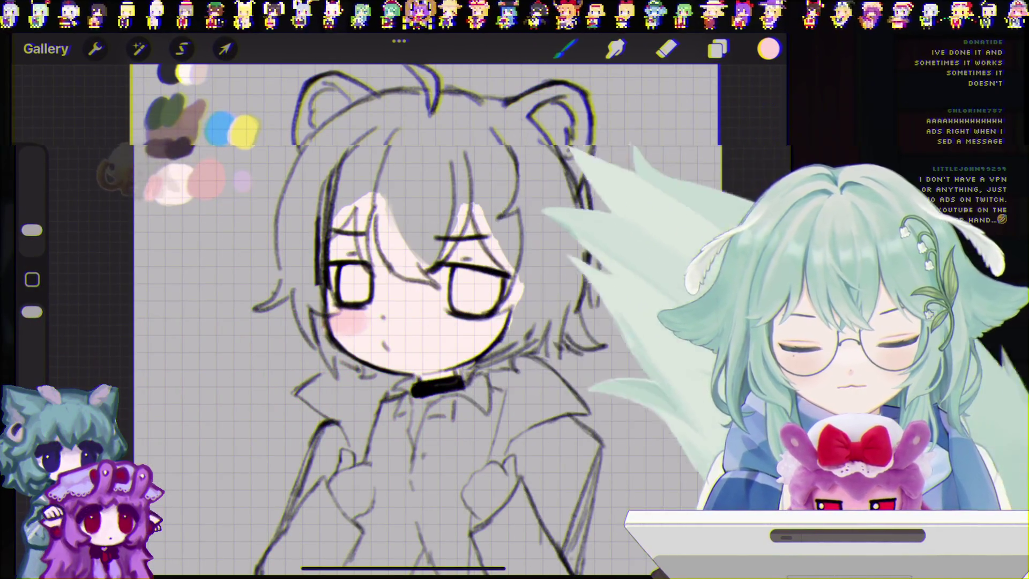
Undo two stray strokes and paint pink blush on the left cheek.
key("ctrl+z")
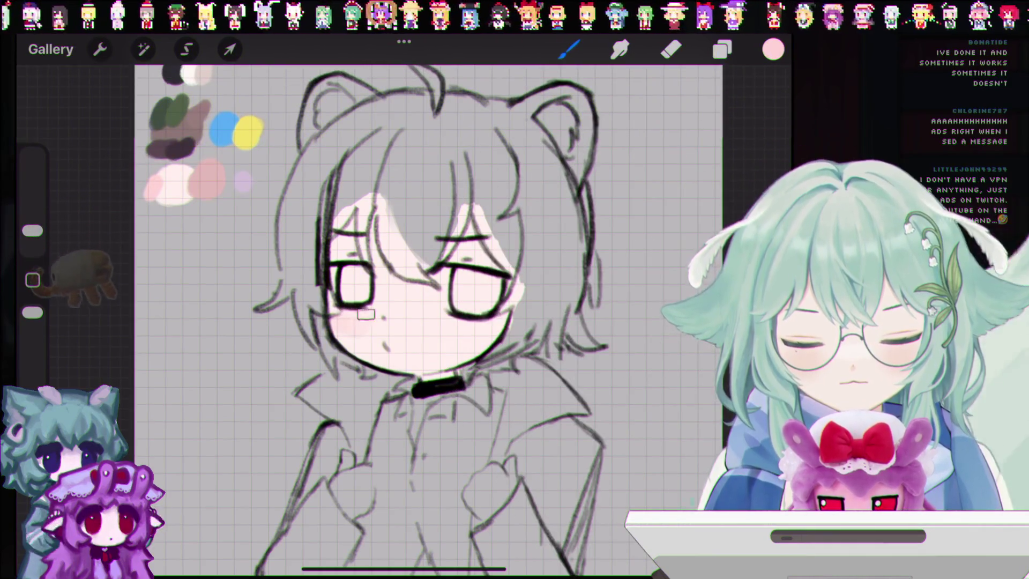
key("ctrl+z")
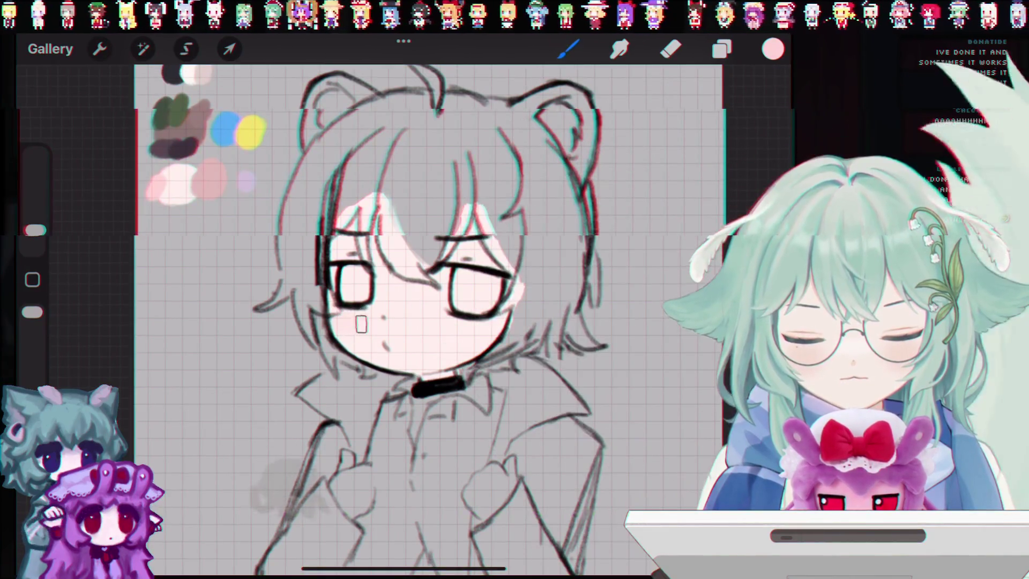
left_click_drag(350, 333, 343, 325)
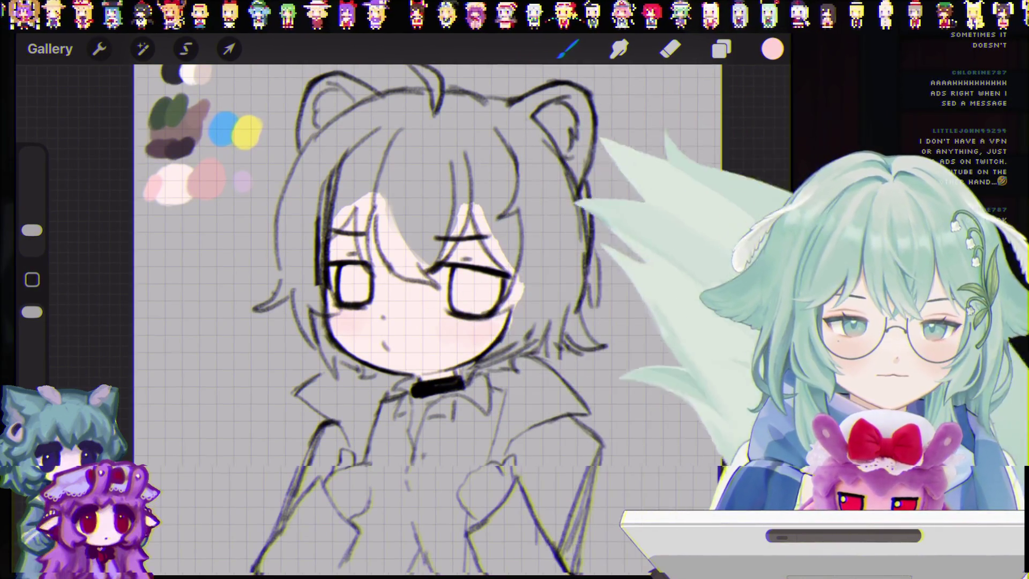
scroll(418, 321, "down", 2)
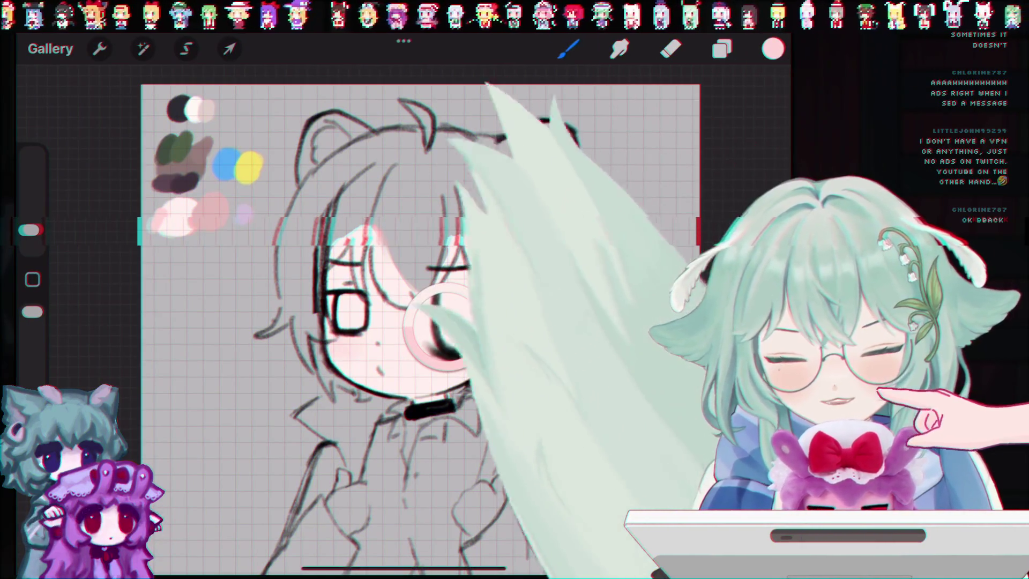
Sample a deeper pink and shrink the brush to about 3%, undoing strokes that hit the hair.
left_click(198, 217)
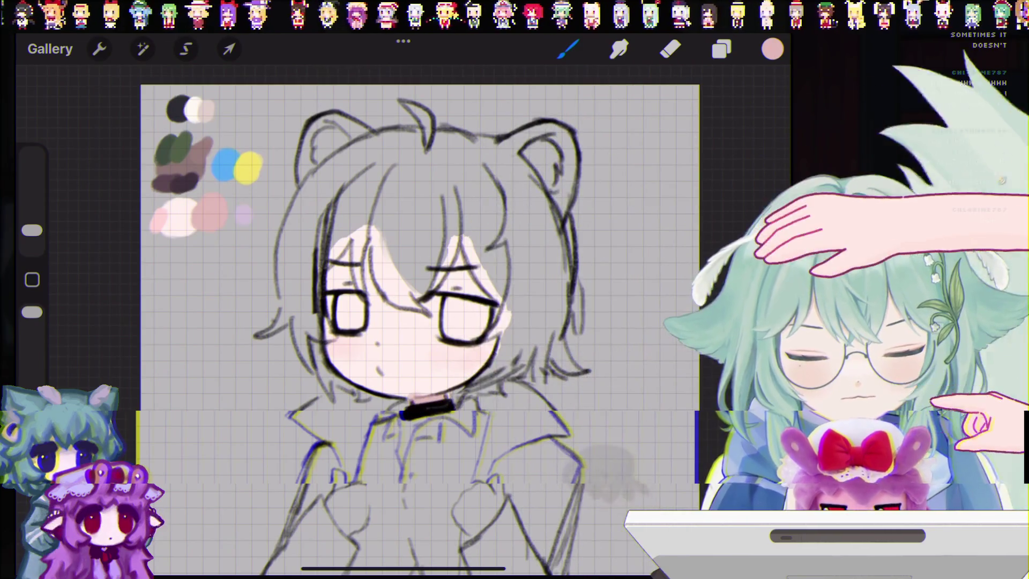
left_click_drag(31, 230, 31, 233)
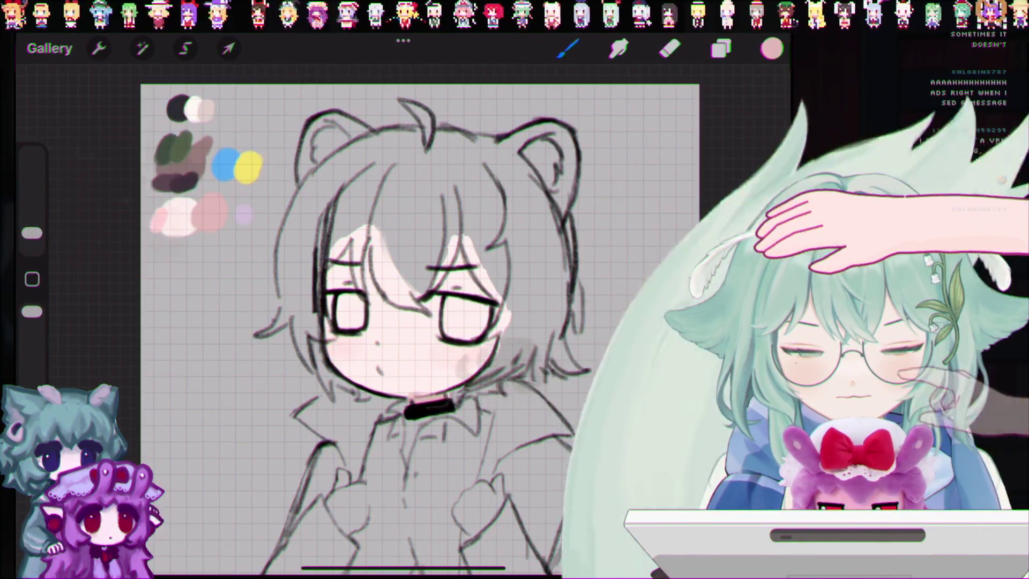
left_click_drag(432, 338, 421, 284)
key("ctrl+z")
left_click_drag(423, 241, 426, 290)
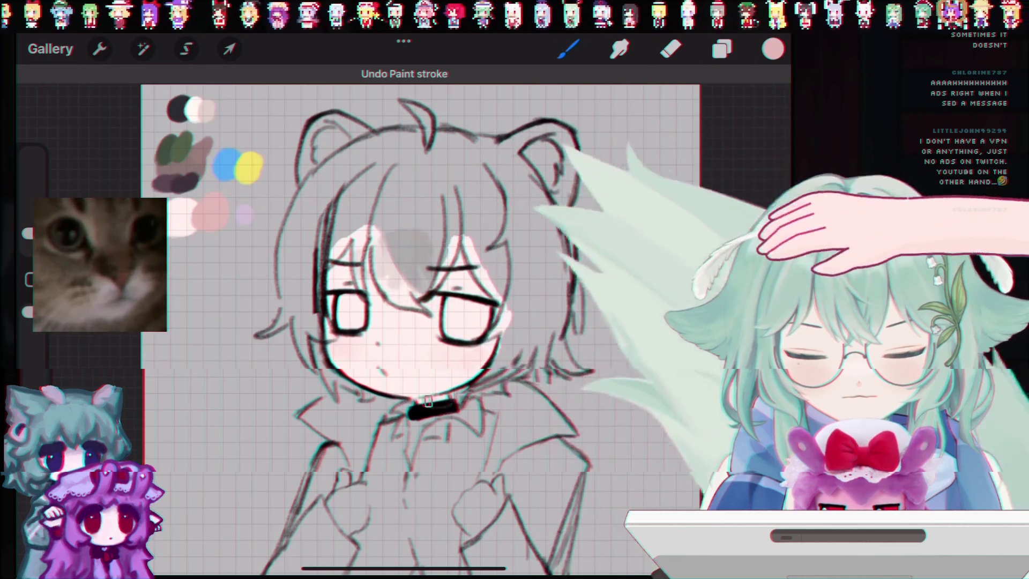
key("ctrl+z")
left_click_drag(268, 134, 290, 166)
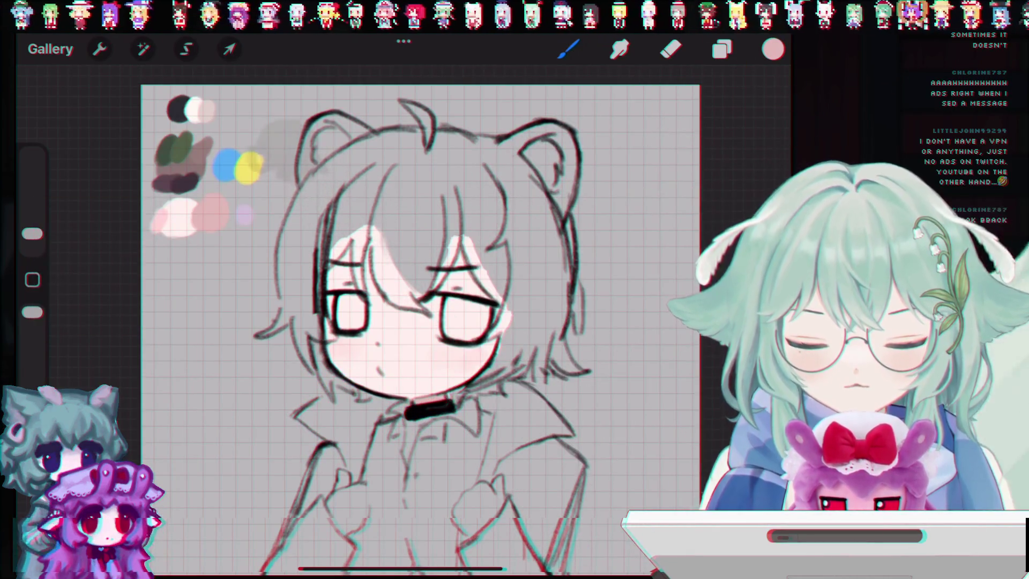
Undo the last two stray paint strokes.
scroll(418, 322, "up", 3)
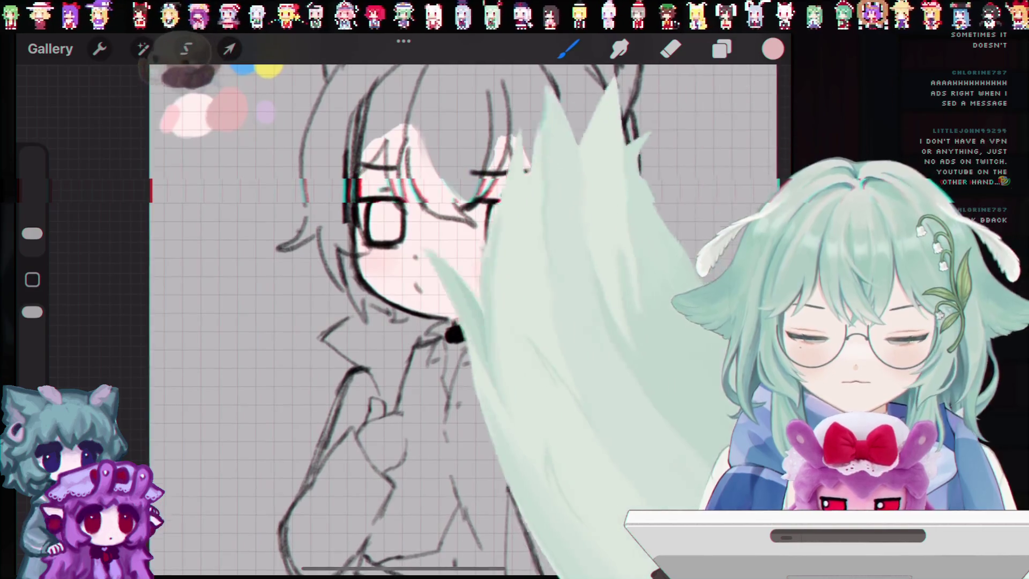
scroll(402, 268, "up", 3)
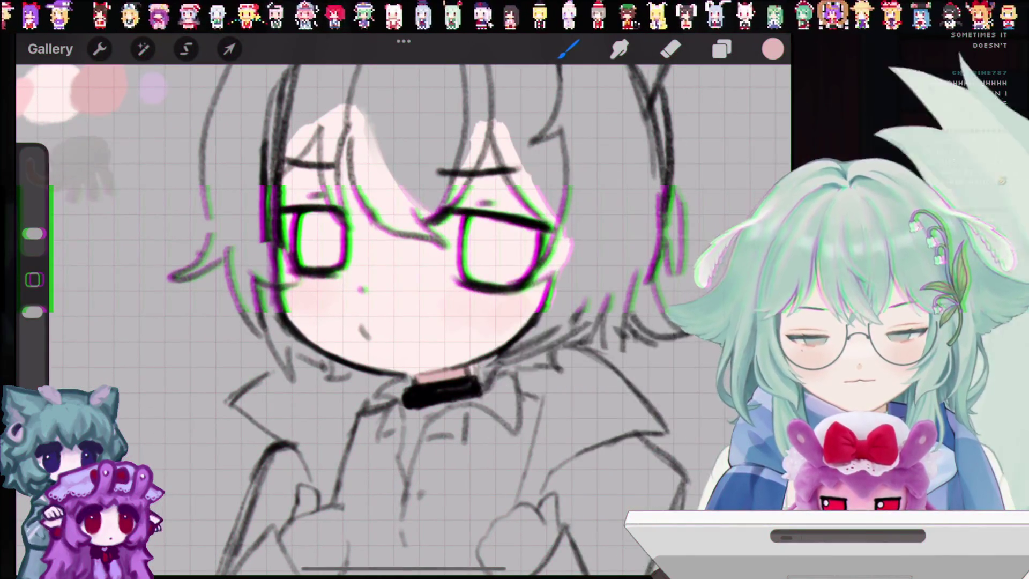
key("ctrl+z")
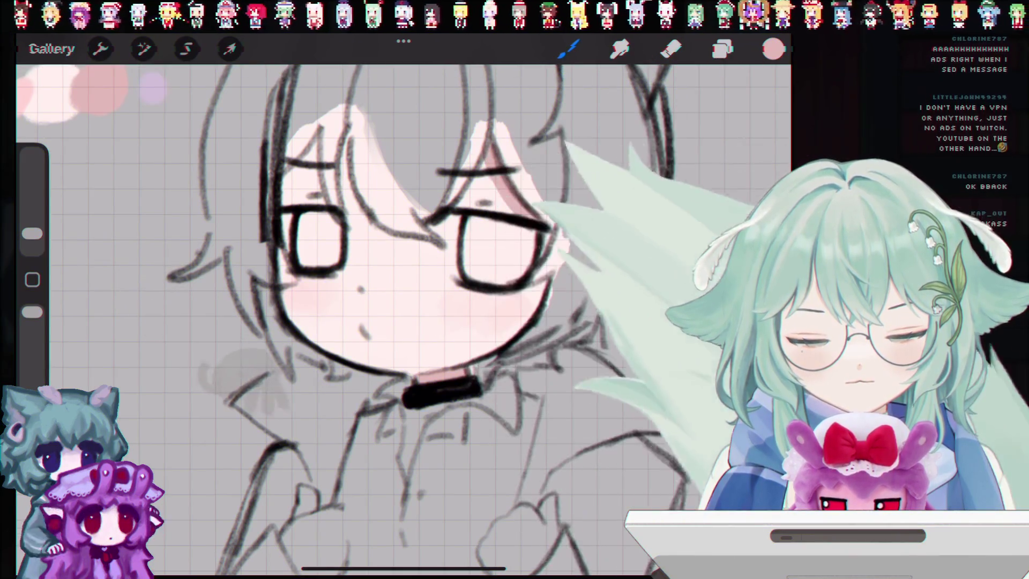
scroll(520, 209, "down", 5)
scroll(370, 321, "up", 5)
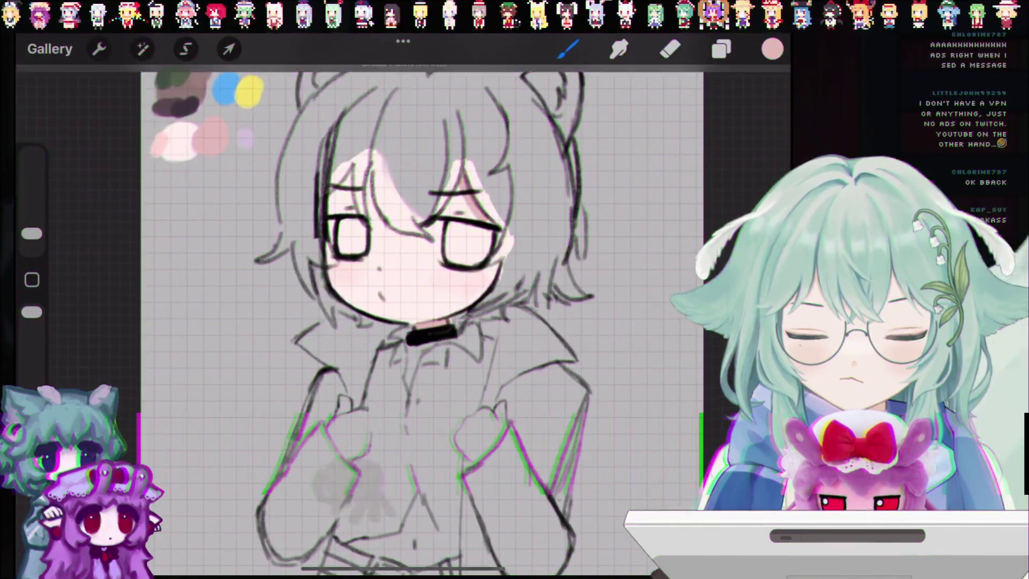
key("ctrl+z")
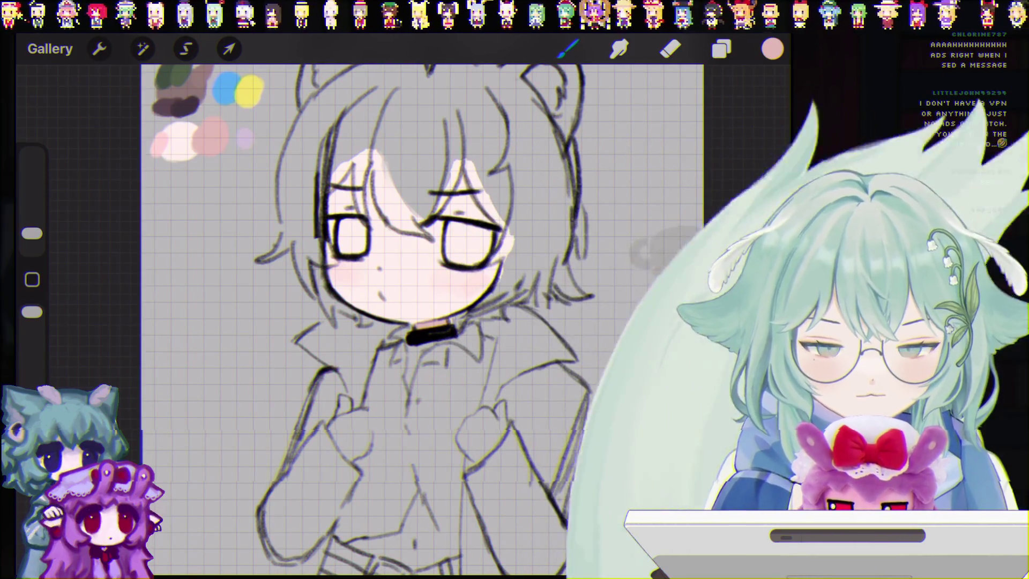
Sample a dusty rose from the palette and enlarge the brush to about 4%.
left_click(721, 49)
left_click(721, 49)
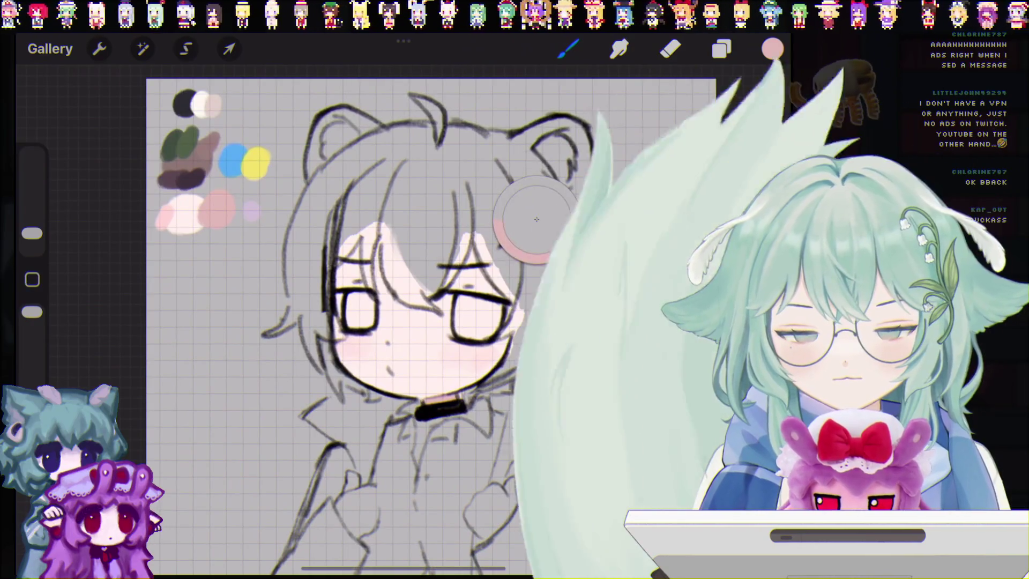
mouse_move(524, 223)
left_mouse_down()
mouse_move(207, 165)
mouse_move(217, 209)
left_mouse_up()
mouse_move(32, 233)
left_mouse_down()
mouse_move(32, 222)
mouse_move(32, 235)
left_mouse_up()
Set the brush to about 7% and fill the fringe with brown, undoing false starts.
key("ctrl+z")
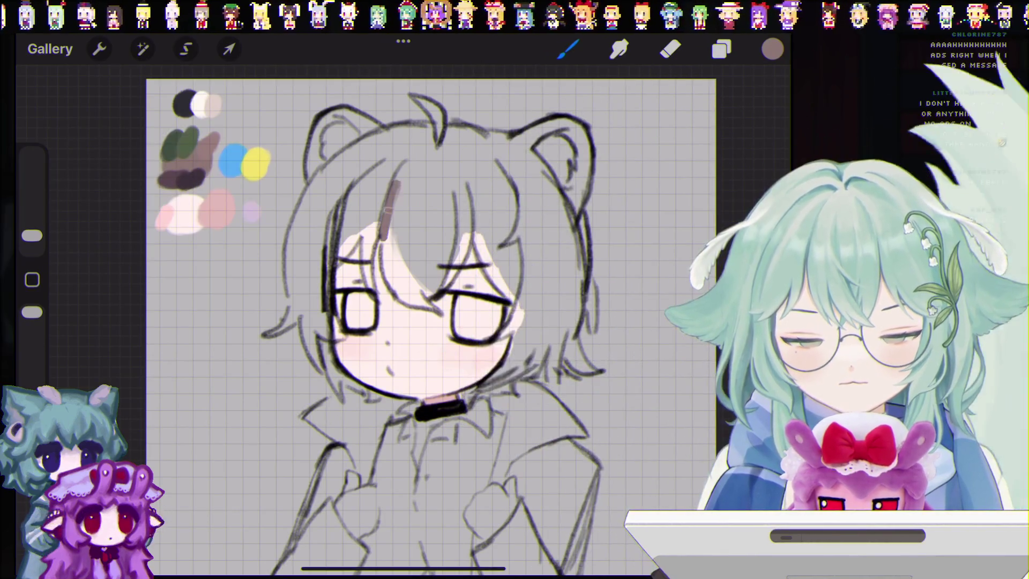
left_click_drag(408, 165, 386, 242)
key("ctrl+z")
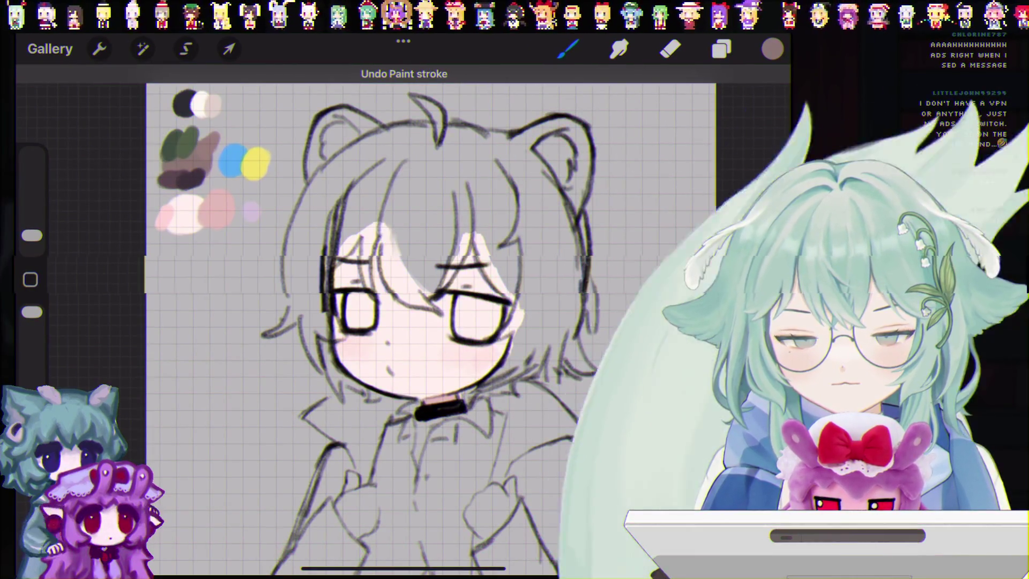
left_click_drag(32, 236, 32, 223)
left_click_drag(414, 178, 408, 271)
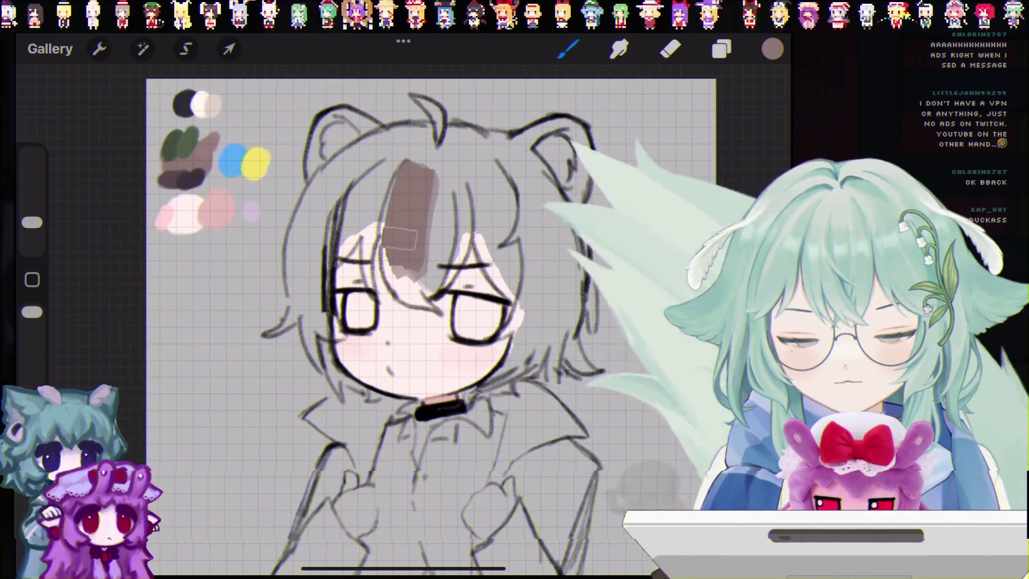
left_click_drag(416, 178, 399, 242)
left_click_drag(446, 165, 420, 249)
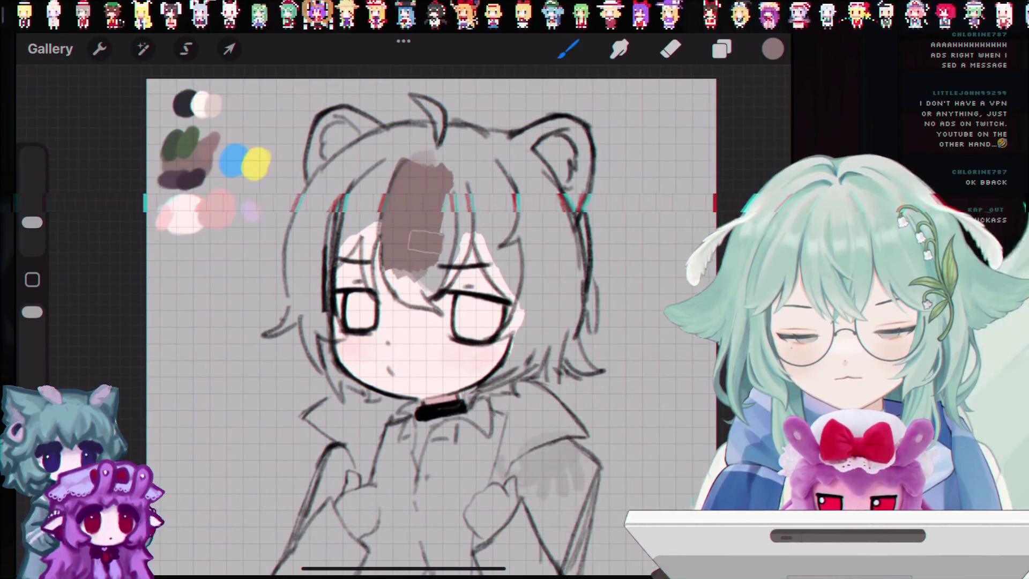
mouse_move(453, 194)
left_mouse_down()
mouse_move(437, 263)
mouse_move(391, 179)
mouse_move(301, 252)
left_mouse_up()
Fill the left side of the hair brown up to the crown, then shrink the brush to about 2%.
left_click_drag(343, 183, 290, 268)
left_click_drag(300, 161, 310, 321)
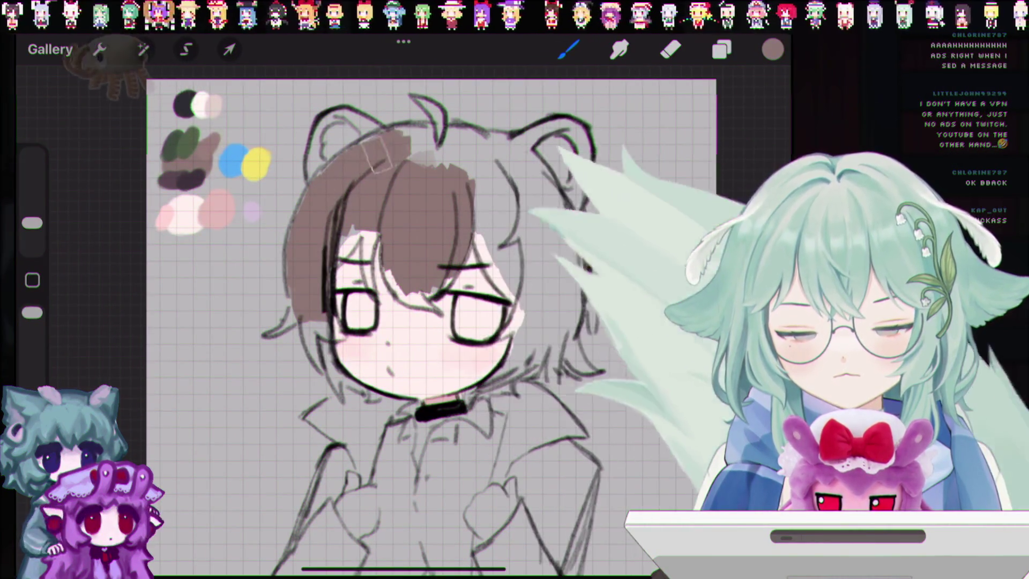
left_click_drag(320, 209, 346, 172)
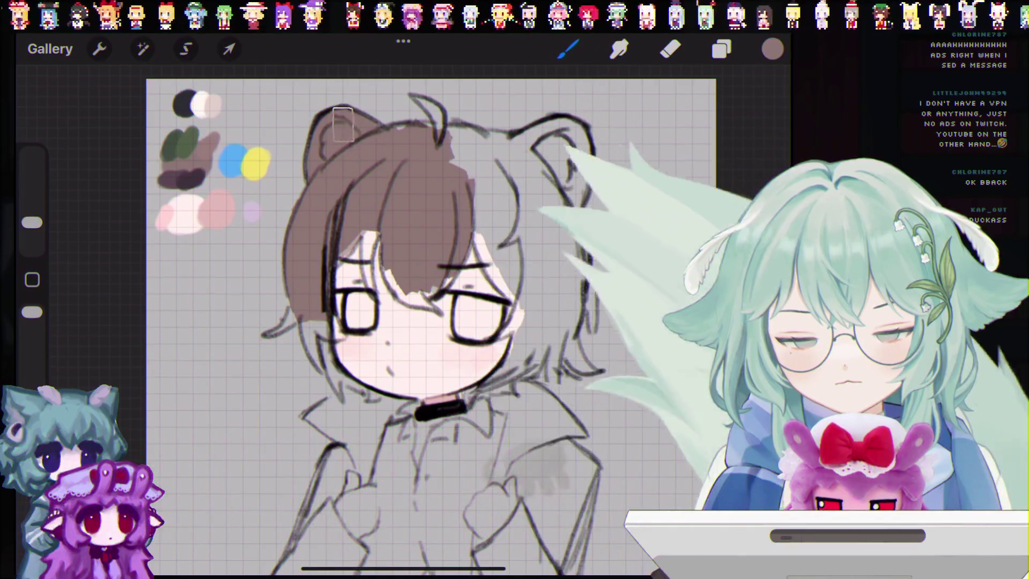
left_click_drag(32, 223, 32, 234)
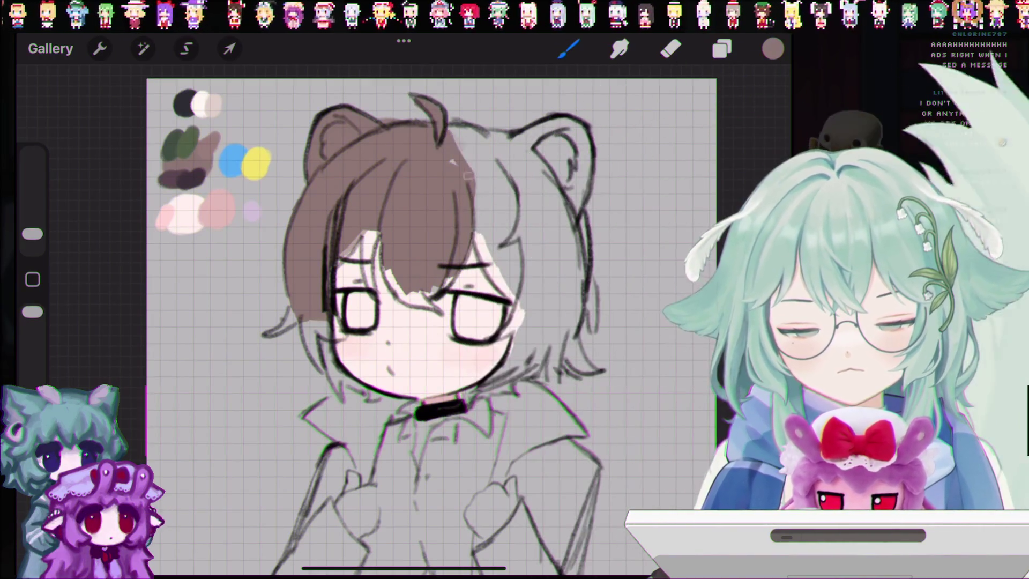
left_click_drag(32, 234, 33, 240)
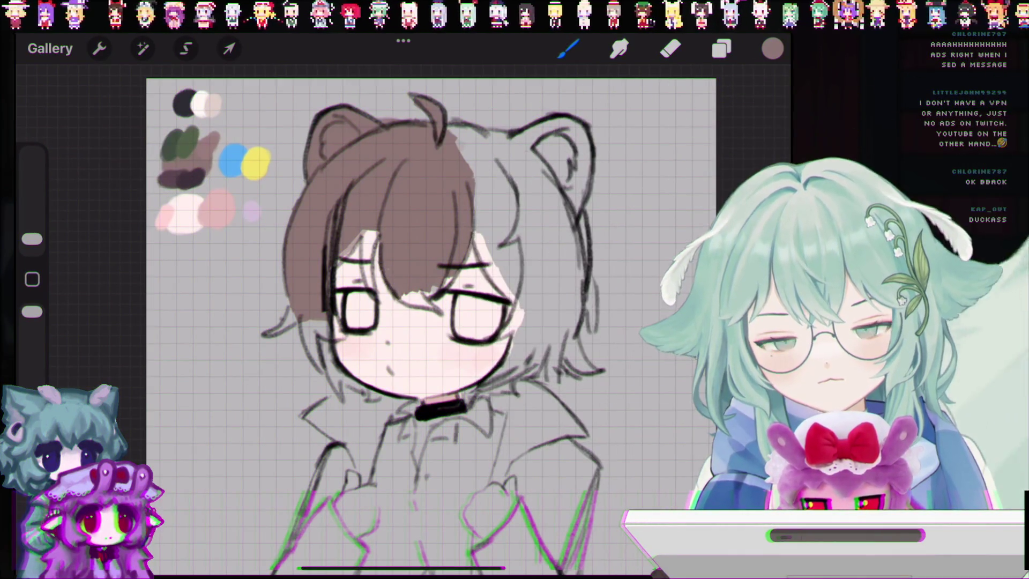
scroll(466, 338, "up", 5)
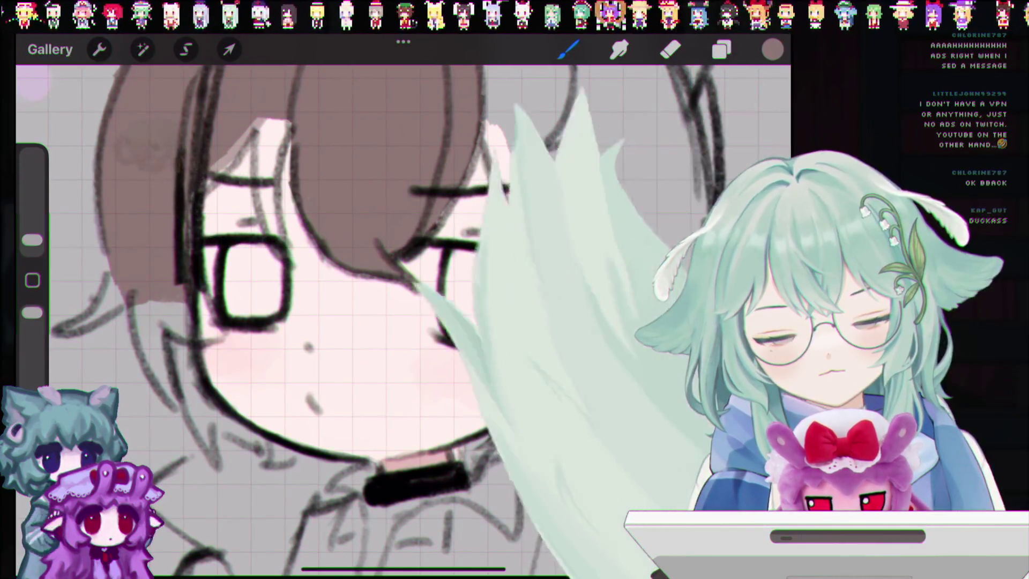
scroll(497, 319, "down", 5)
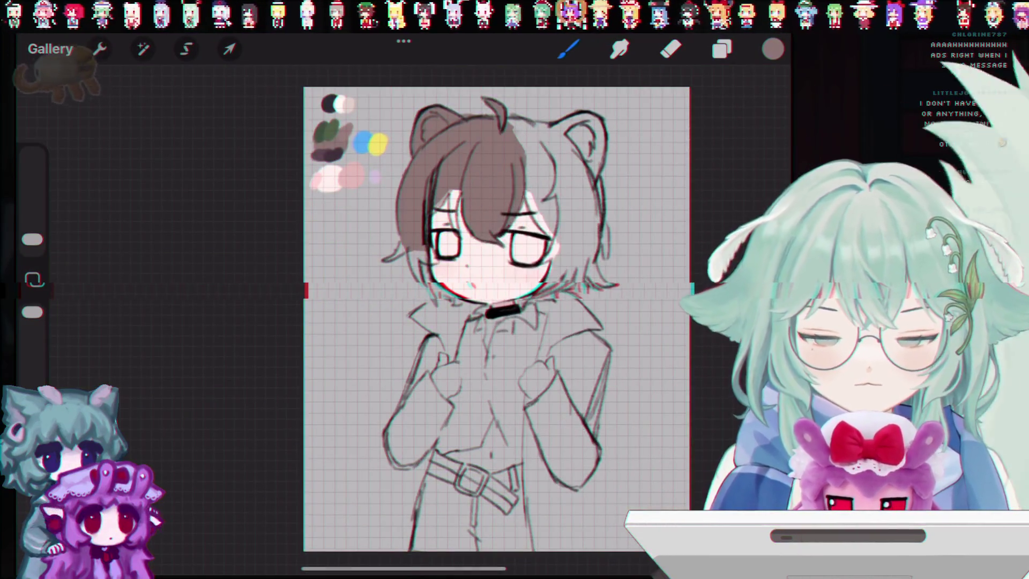
Use Actions > Add > Copy canvas to put the drawing on the clipboard.
left_click(99, 48)
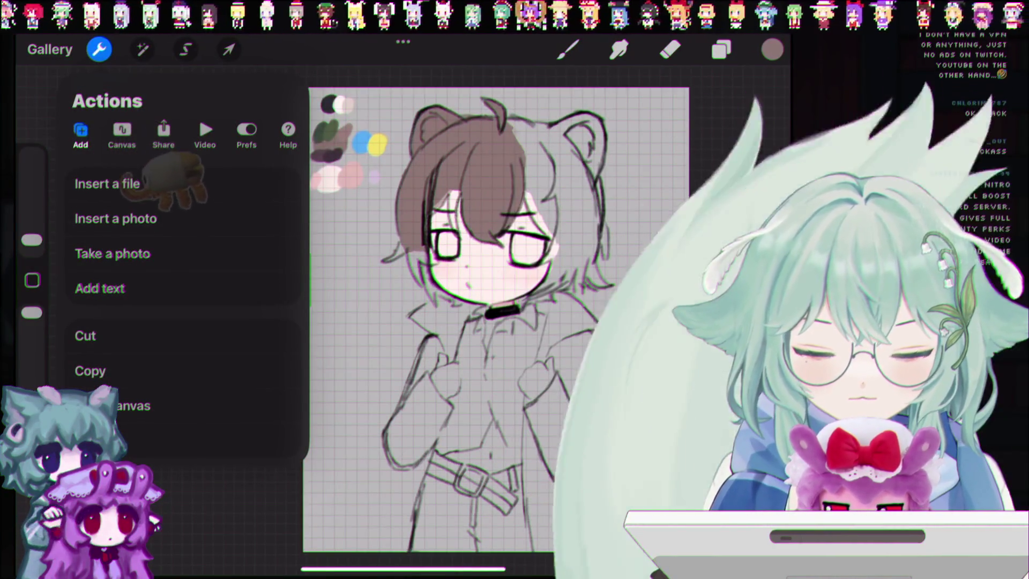
left_click(161, 406)
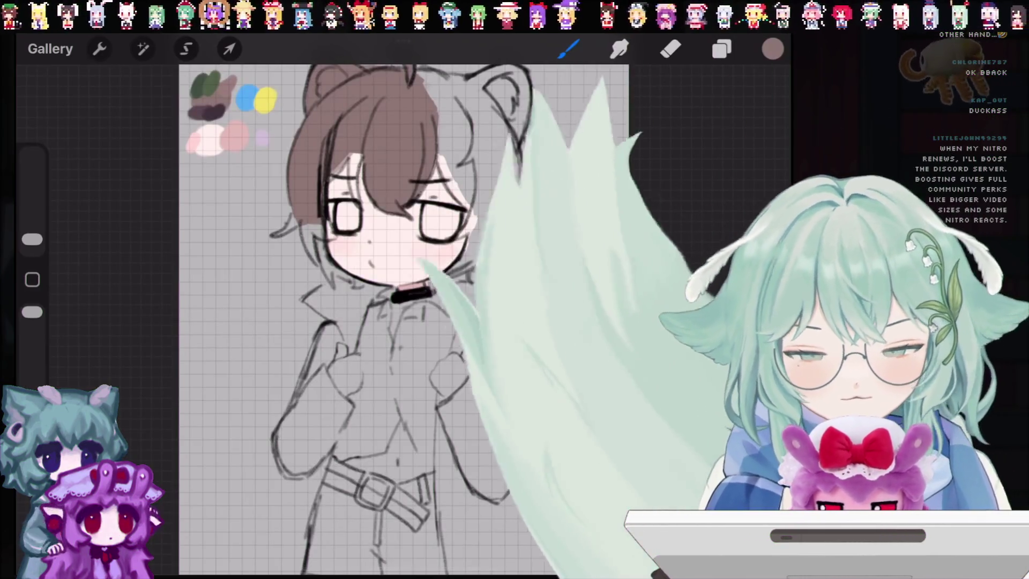
Check Layer 2's options, enlarge the brush and undo two stray strokes.
left_click(721, 49)
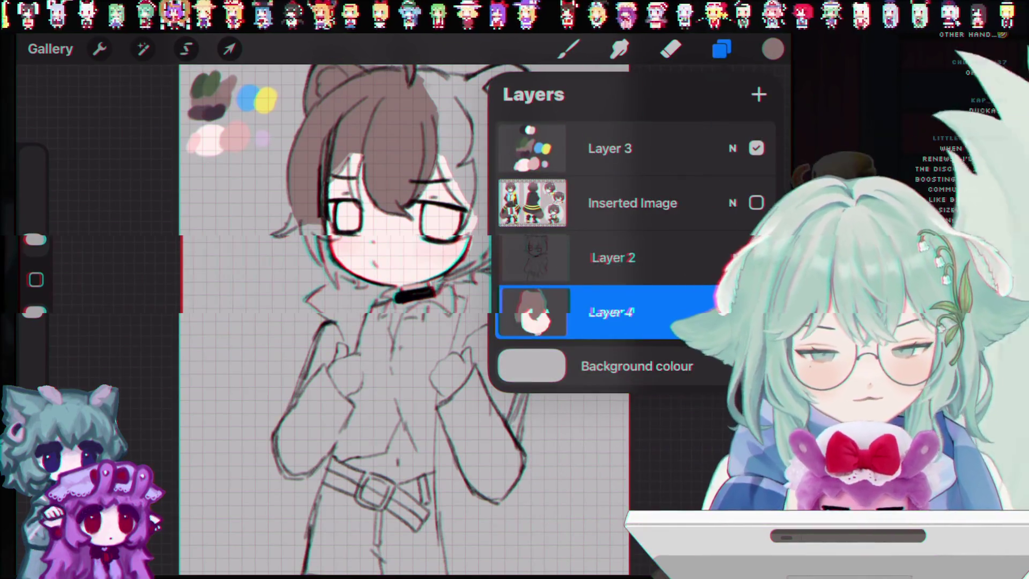
left_click(611, 258)
left_click(611, 258)
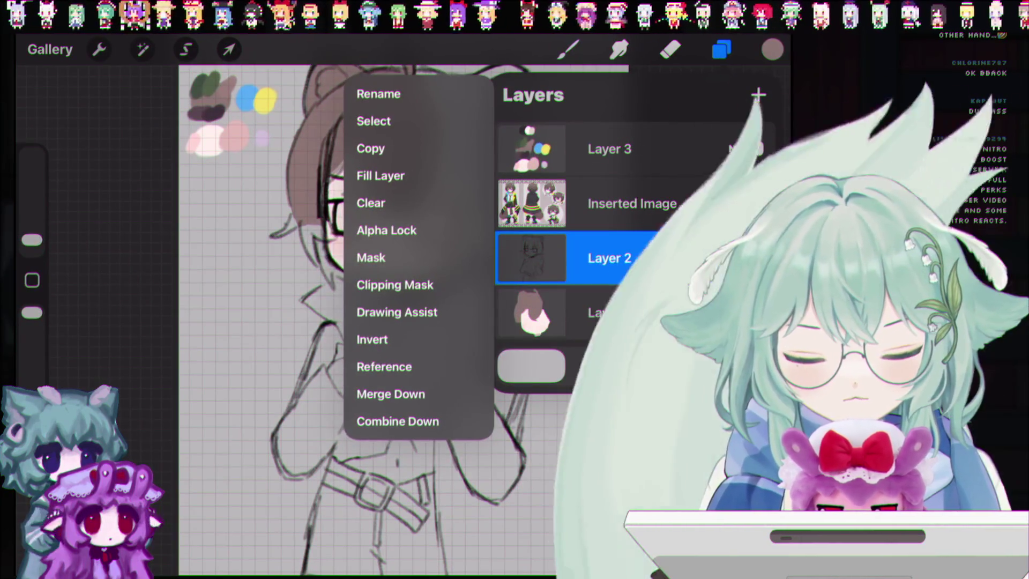
key("Escape")
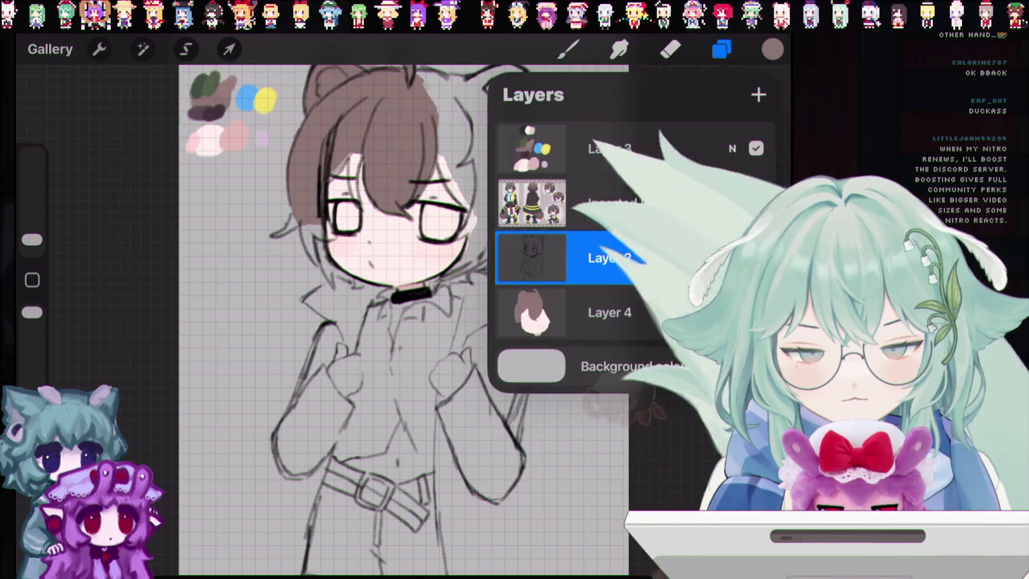
key("Escape")
mouse_move(33, 239)
left_mouse_down()
mouse_move(32, 227)
mouse_move(32, 249)
mouse_move(33, 227)
left_mouse_up()
key("ctrl+z")
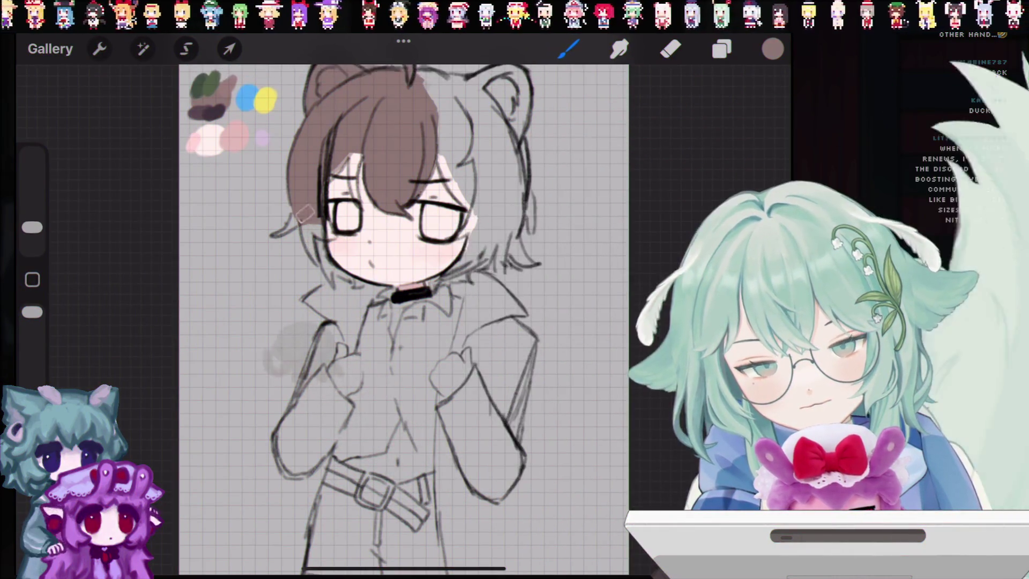
key("ctrl+z")
left_click(722, 49)
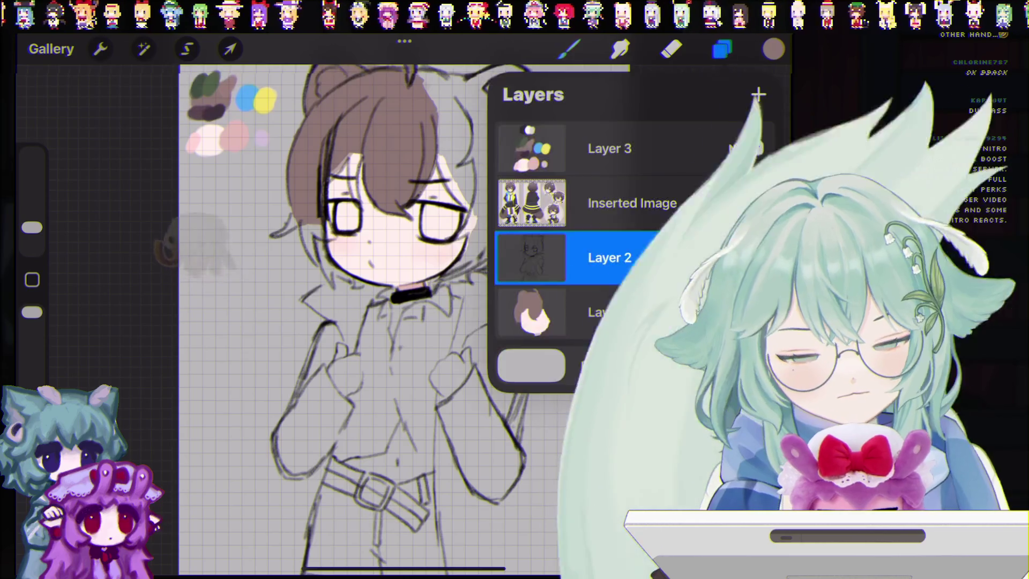
left_click(568, 49)
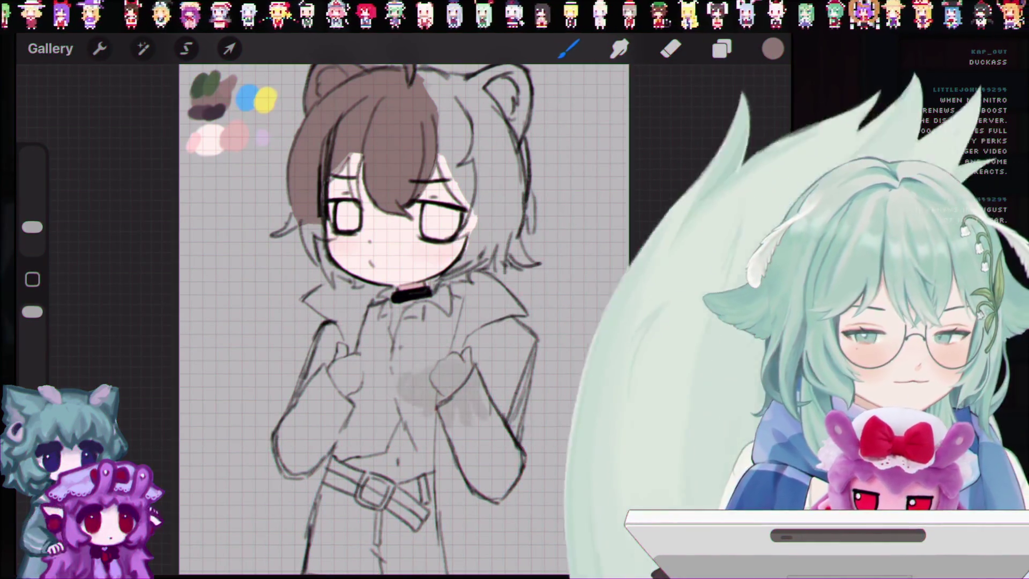
Make Layer 4 the active painting layer and set the brush to about 3%.
left_click(721, 48)
left_click(530, 255)
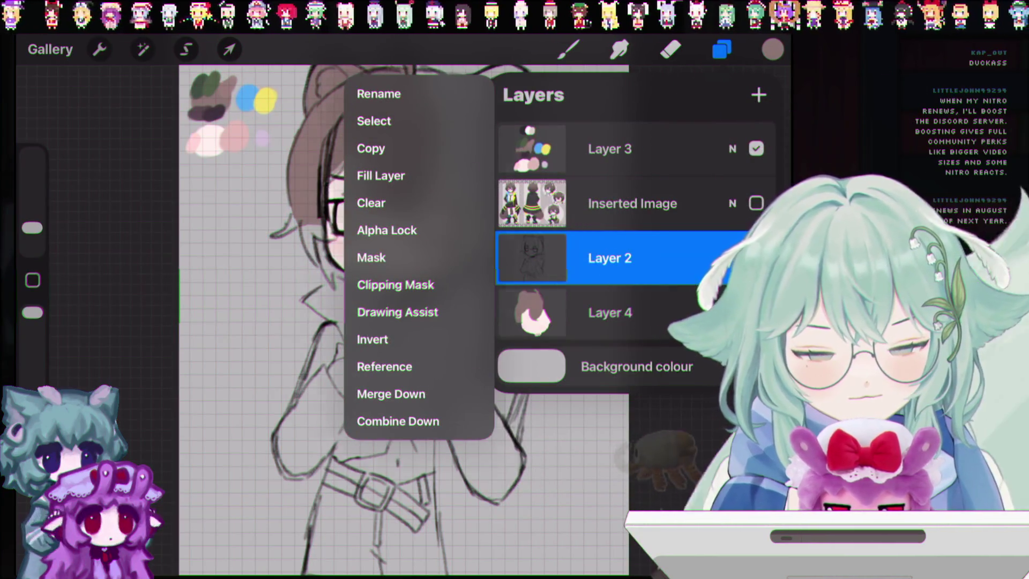
left_click(610, 312)
left_click(568, 49)
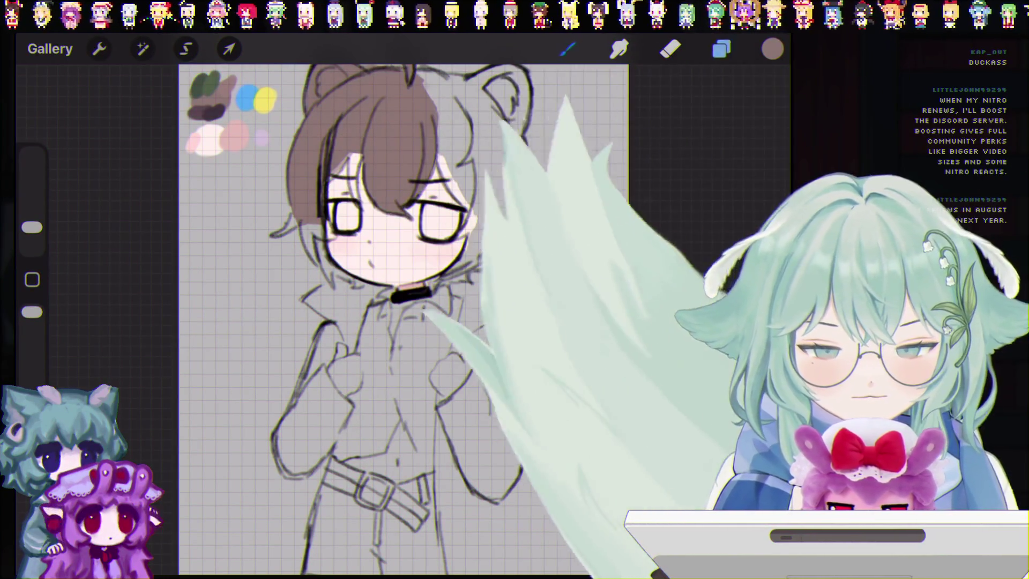
left_click_drag(32, 228, 32, 235)
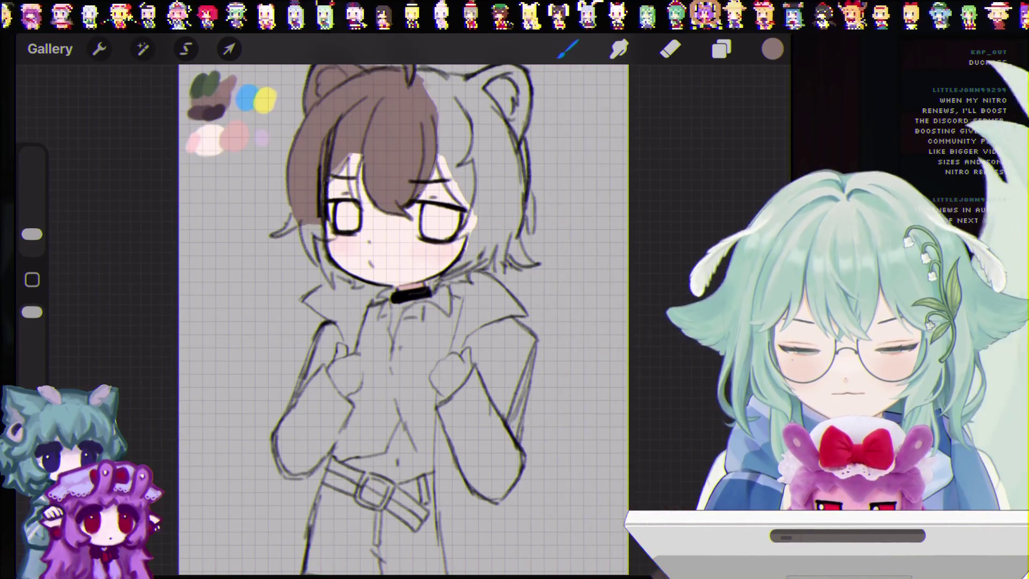
Shrink the brush to about 2% and paint a brown hair strand beside the right cheek.
scroll(240, 211, "up", 3)
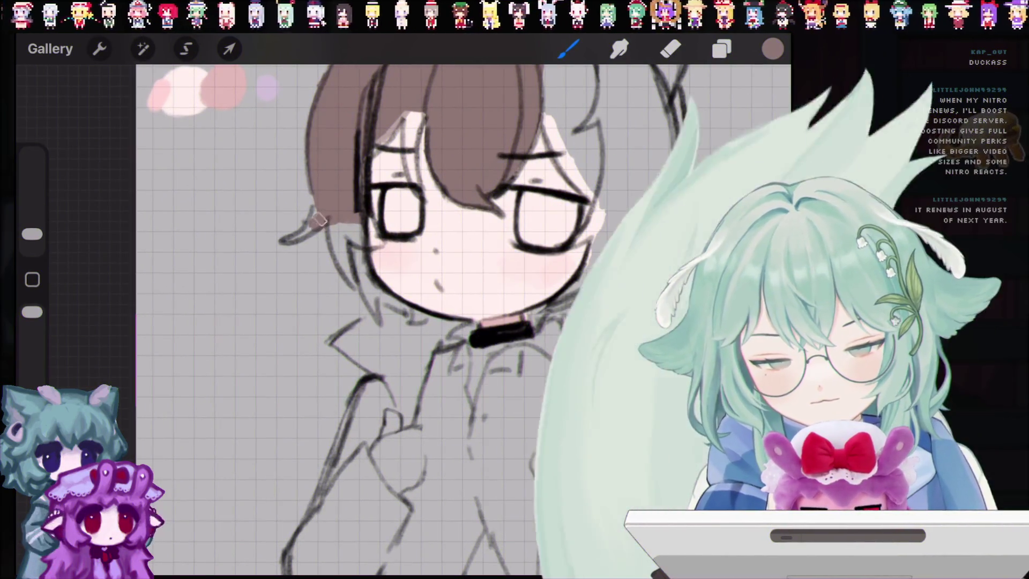
left_click_drag(32, 234, 31, 236)
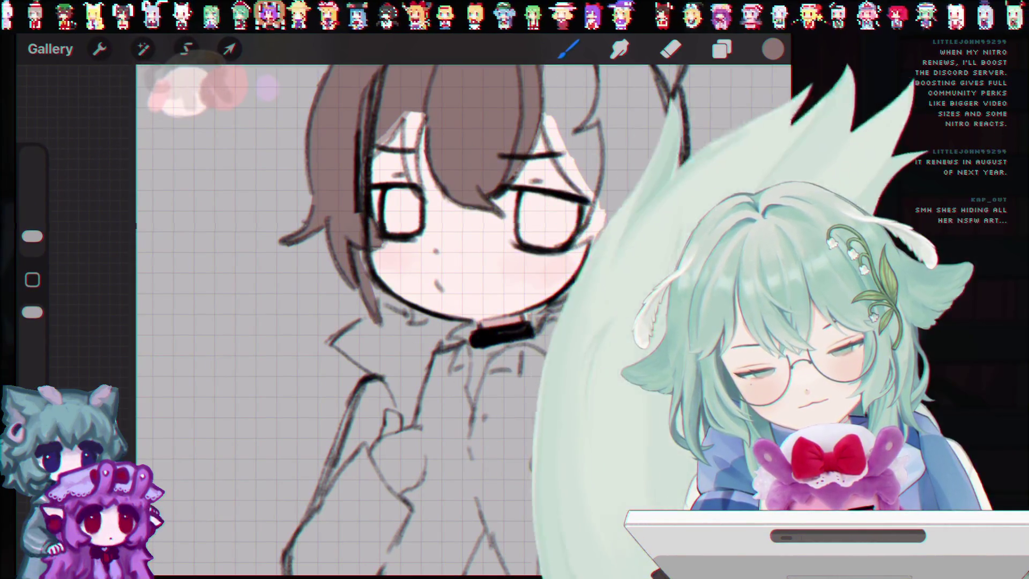
key("ctrl+z")
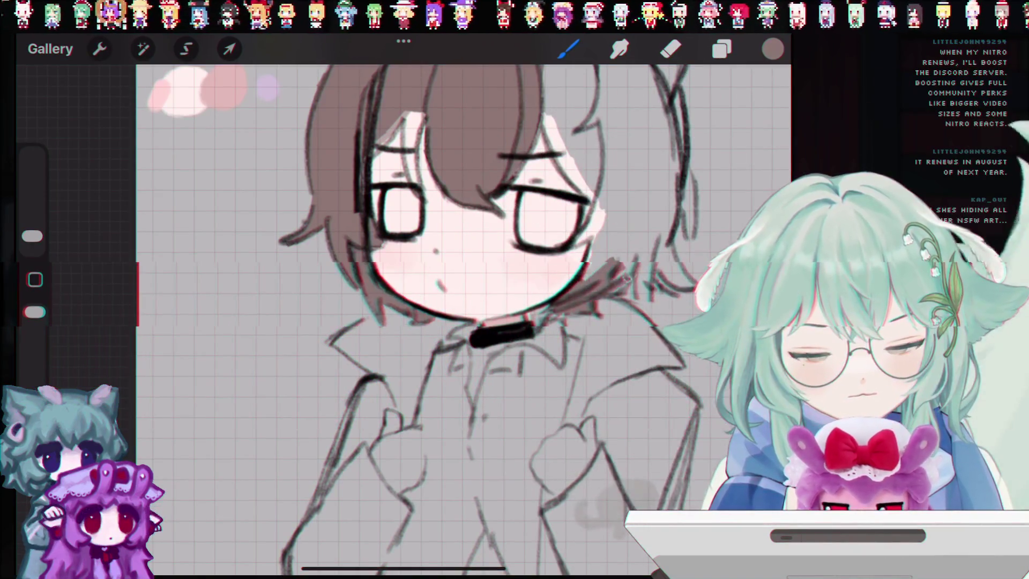
left_click_drag(609, 219, 593, 260)
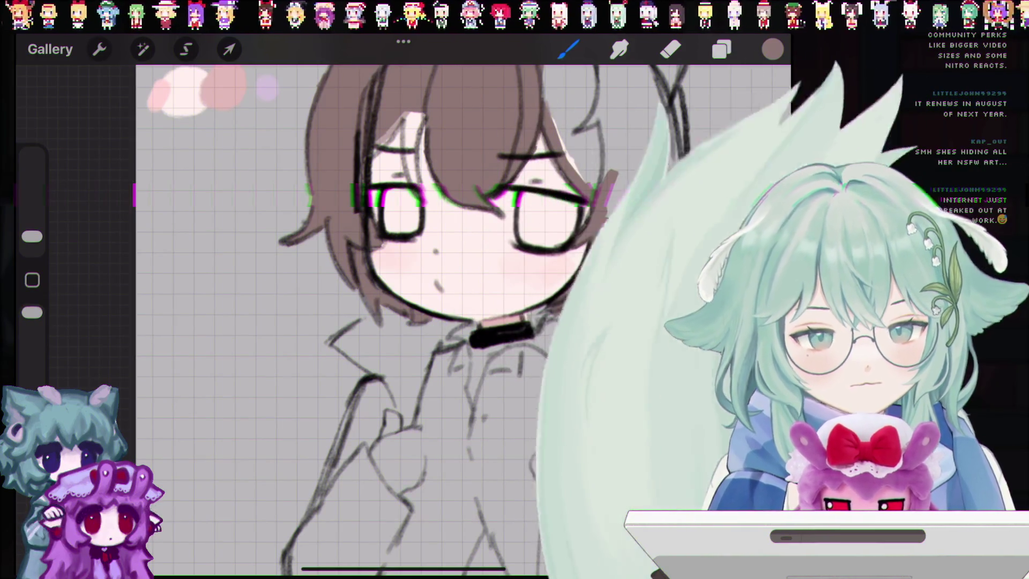
key("ctrl+z")
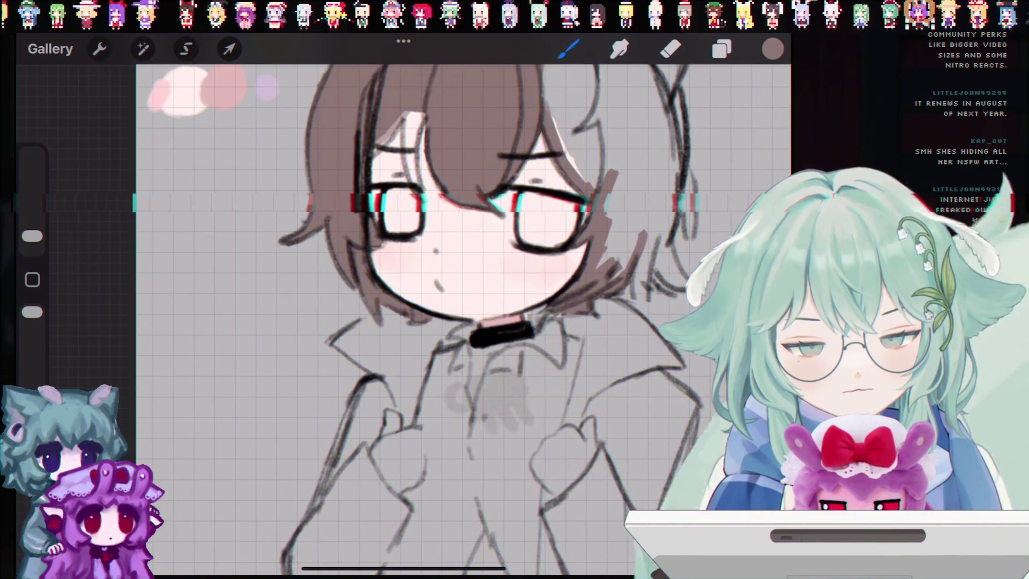
Undo grey test strokes on the chest and lower left, then raise the brush to about 13%.
left_click_drag(408, 445, 461, 472)
key("ctrl+z")
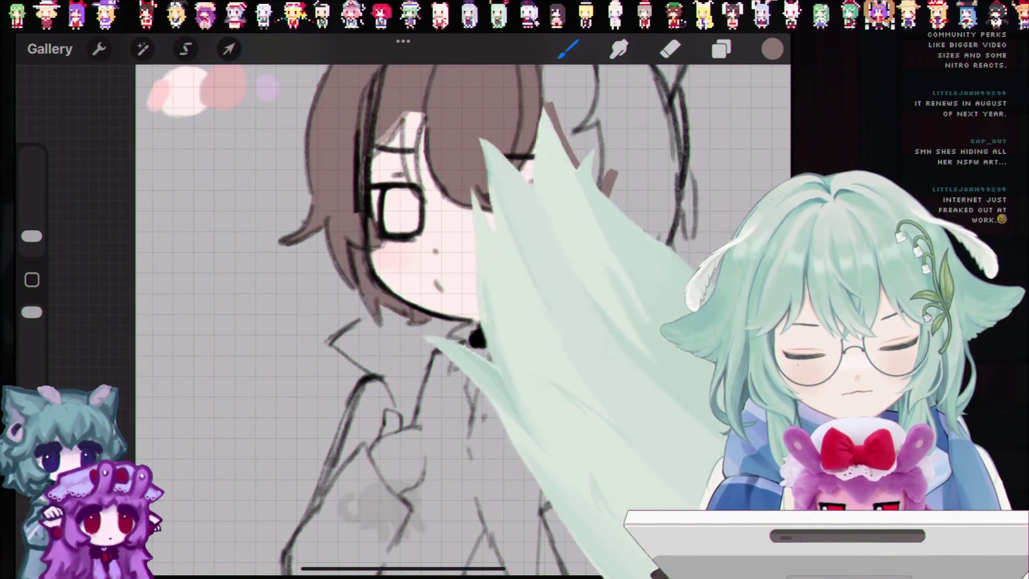
left_click_drag(292, 504, 370, 533)
key("ctrl+z")
mouse_move(300, 461)
left_mouse_down()
mouse_move(236, 423)
mouse_move(214, 386)
left_mouse_up()
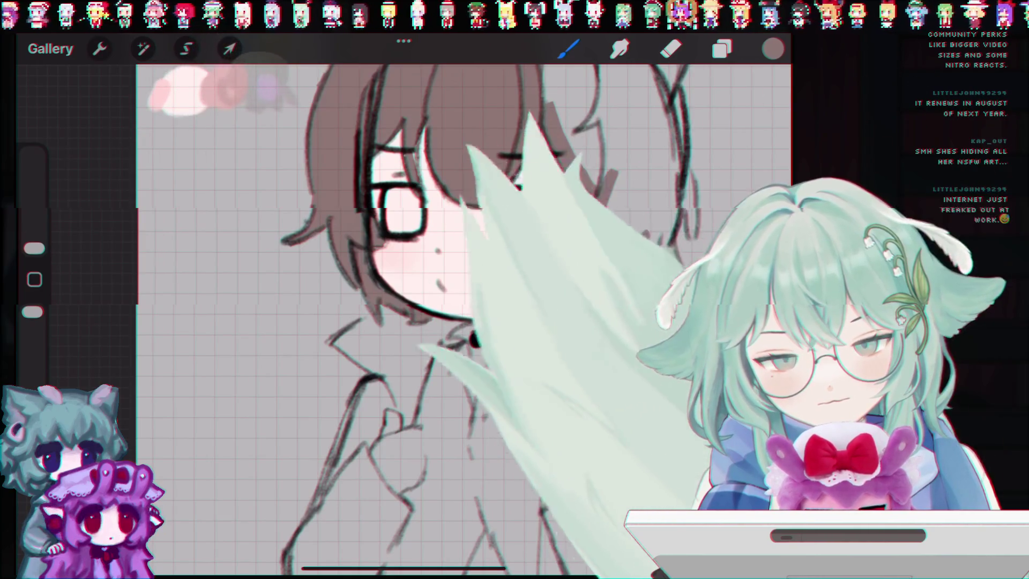
left_click_drag(32, 248, 32, 238)
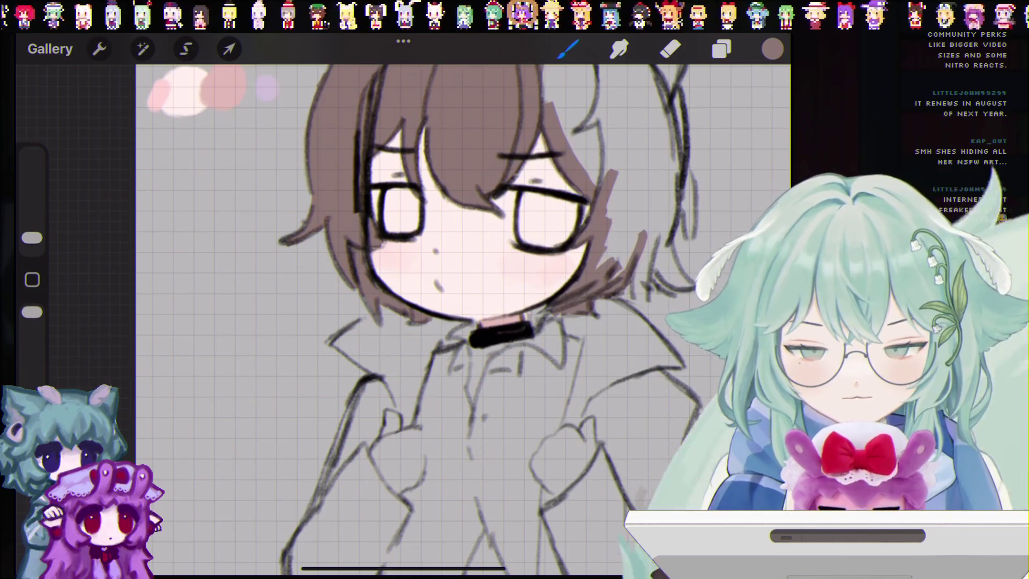
left_click_drag(31, 237, 31, 213)
scroll(440, 321, "down", 3)
scroll(477, 322, "up", 1)
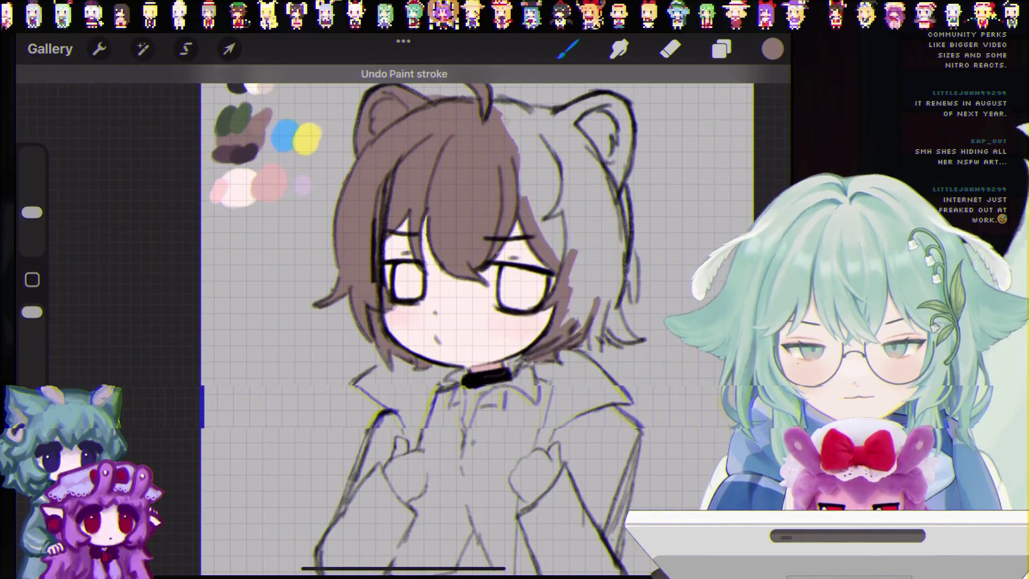
Open Crop & Resize with its exact canvas-size settings.
left_click(99, 49)
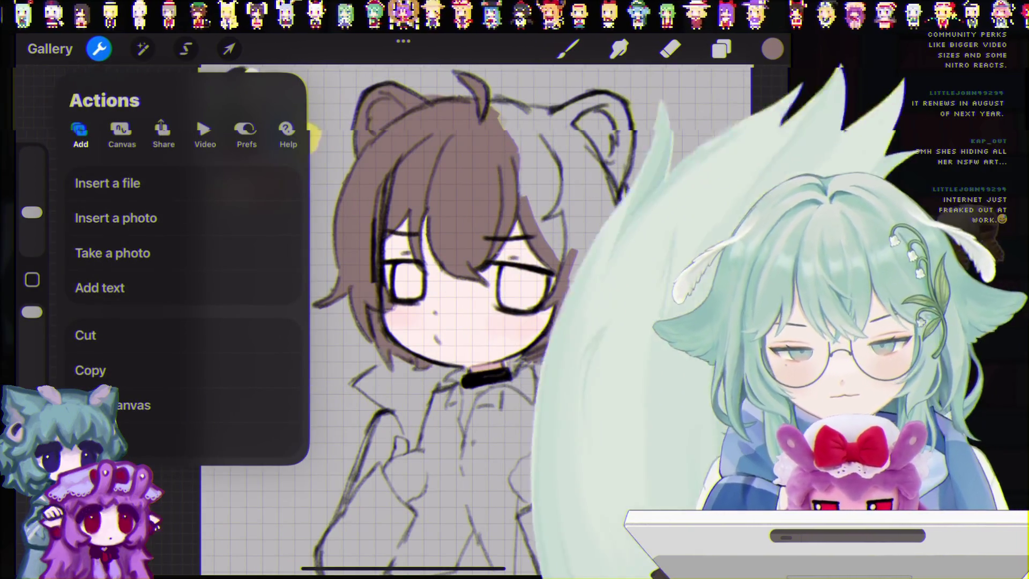
left_click(122, 134)
left_click(107, 183)
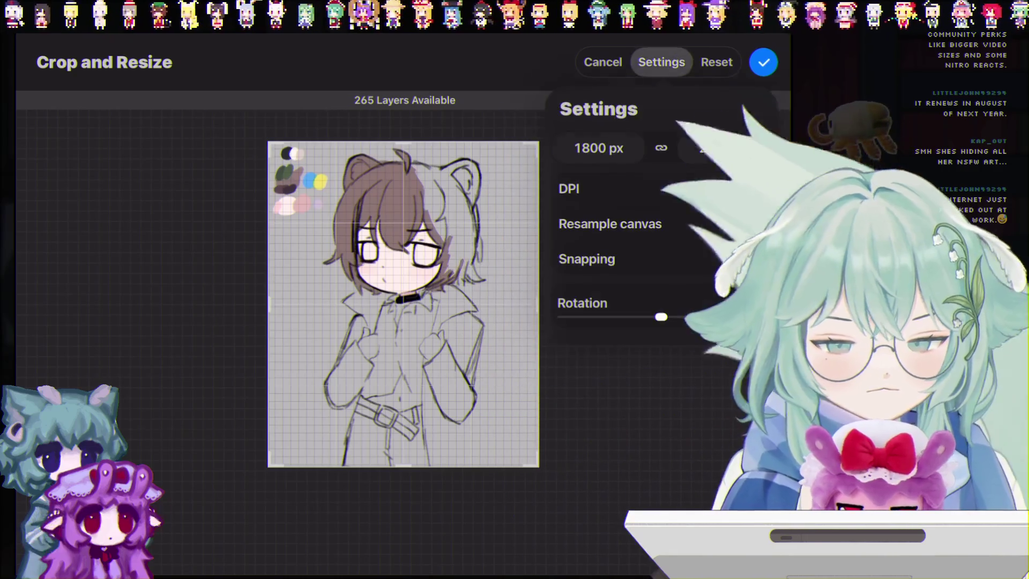
left_click(751, 222)
left_click(599, 148)
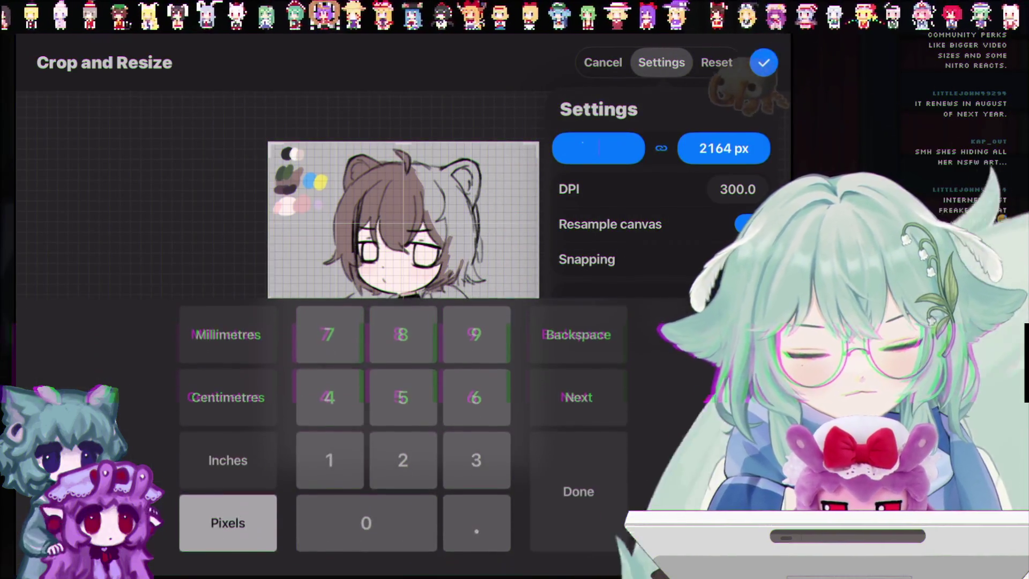
type("1")
left_click(515, 490)
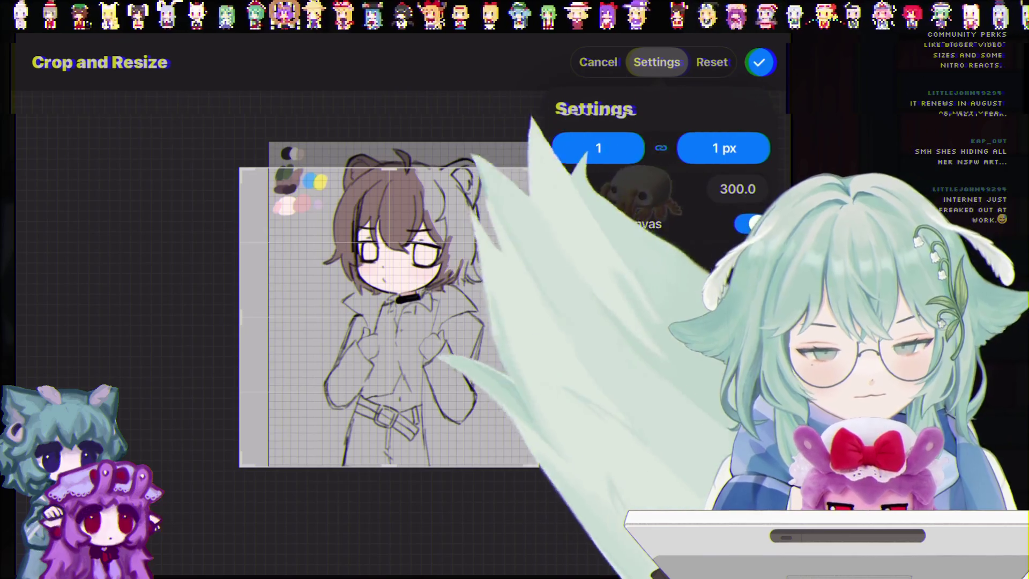
Resample the canvas to 3000 px wide and apply the 3000 × 3607 size.
left_click(598, 148)
type("22")
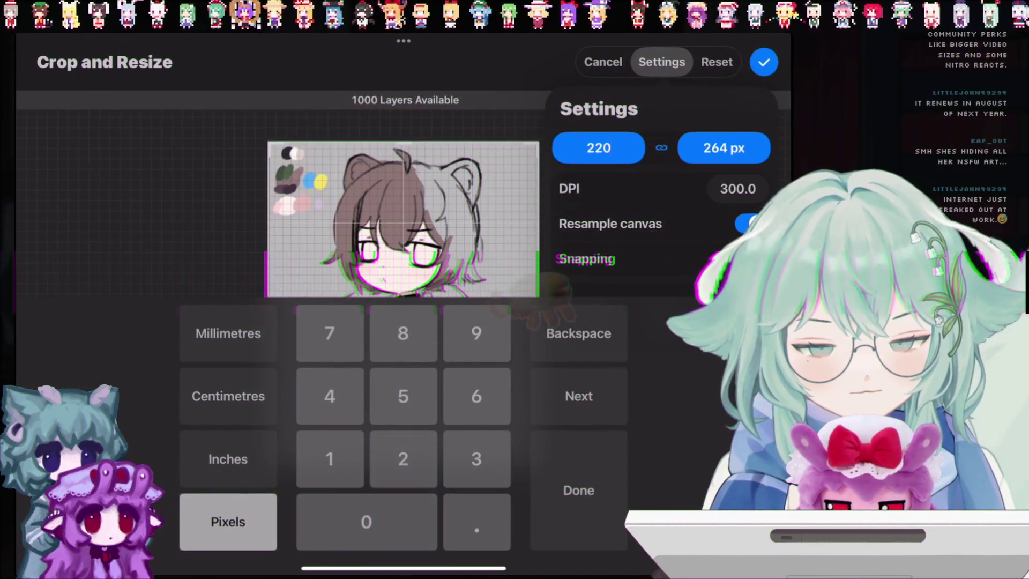
type("0")
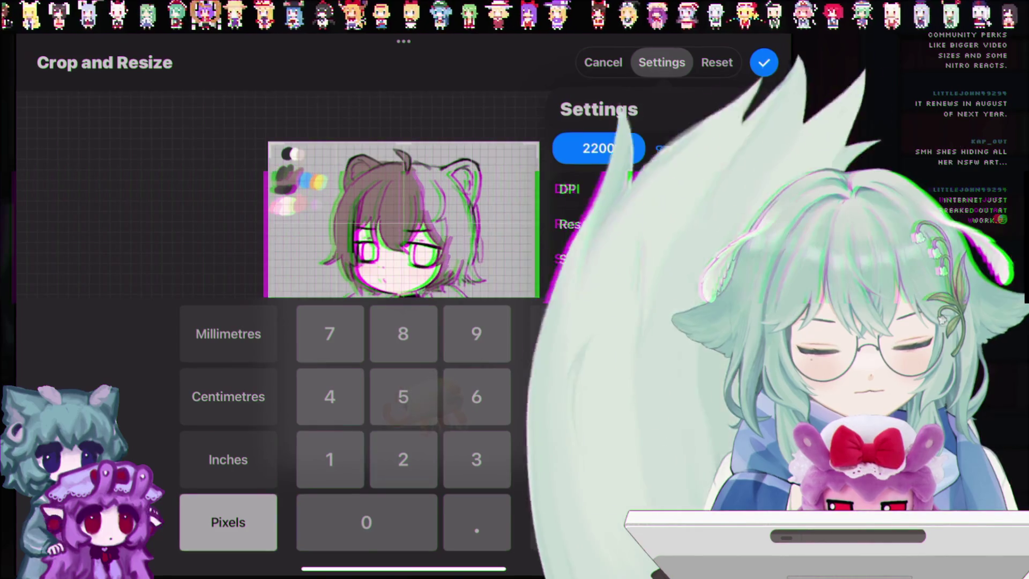
type("0")
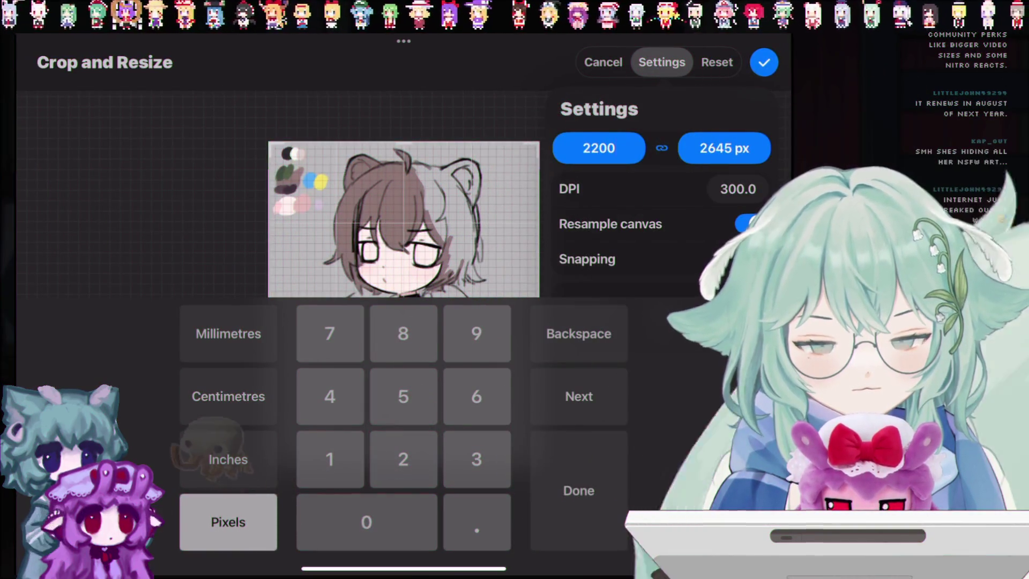
key("BackSpace")
key("BackSpace")
key("BackSpace")
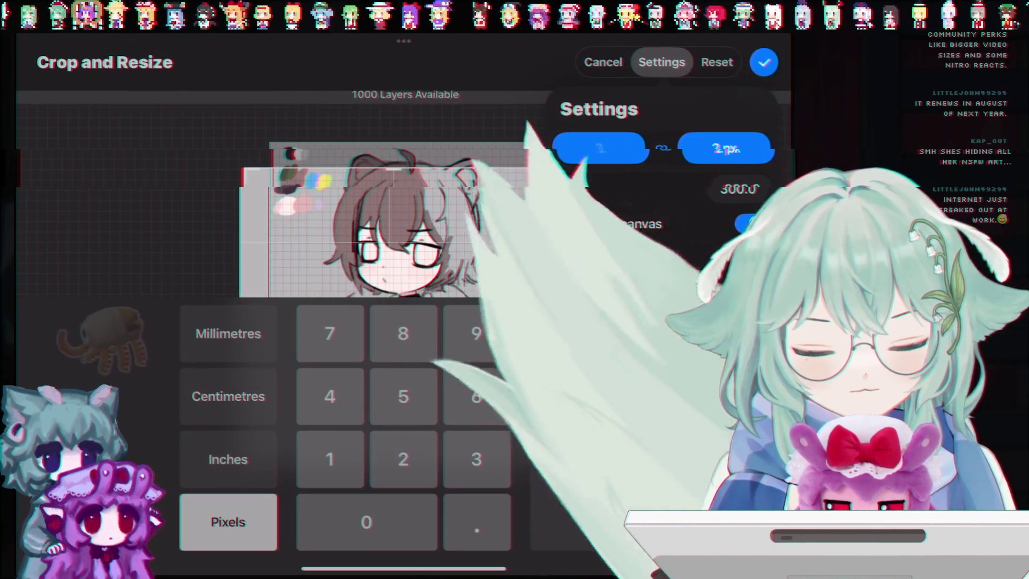
type("3000")
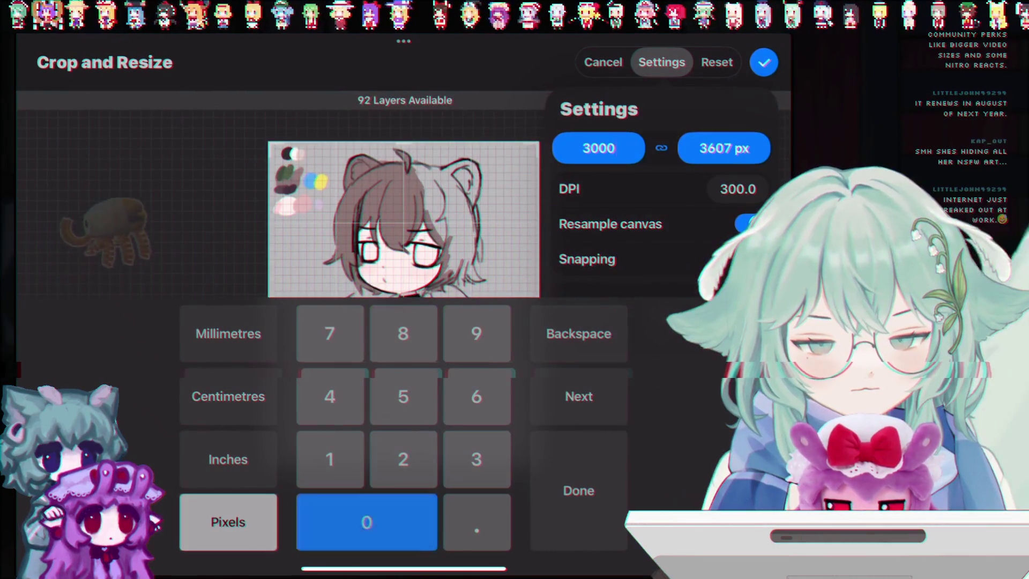
key("Return")
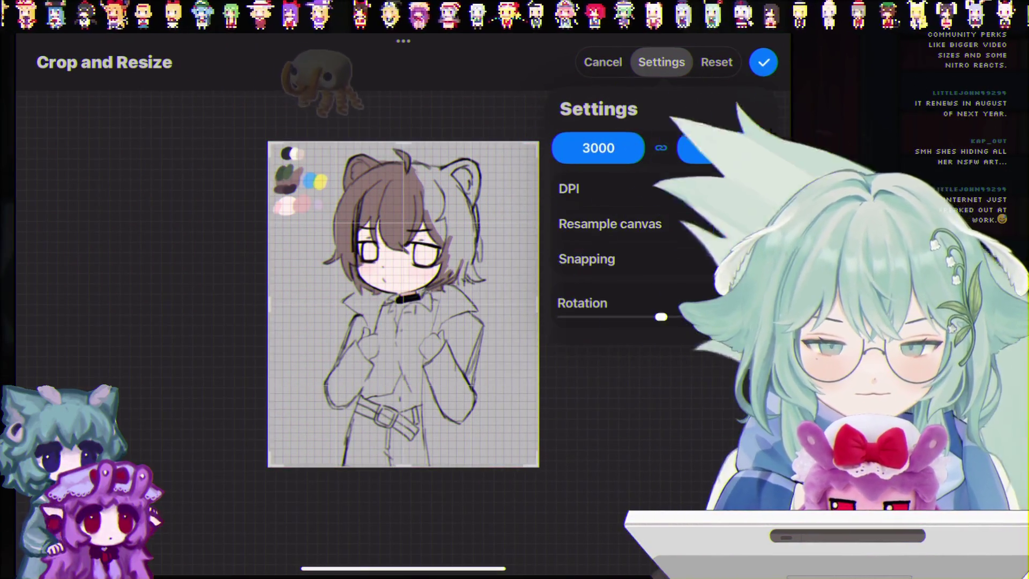
left_click(763, 62)
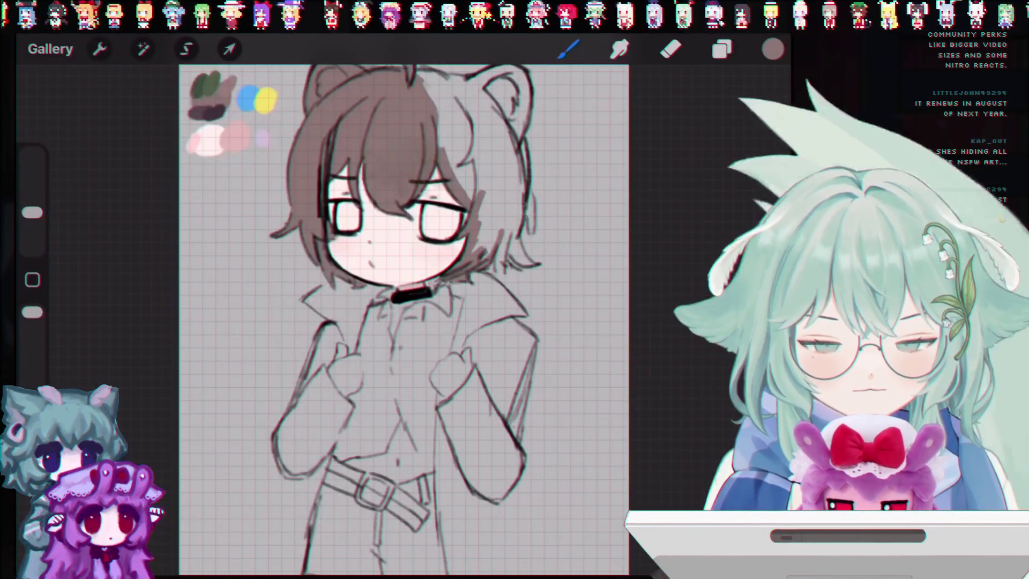
left_click(722, 50)
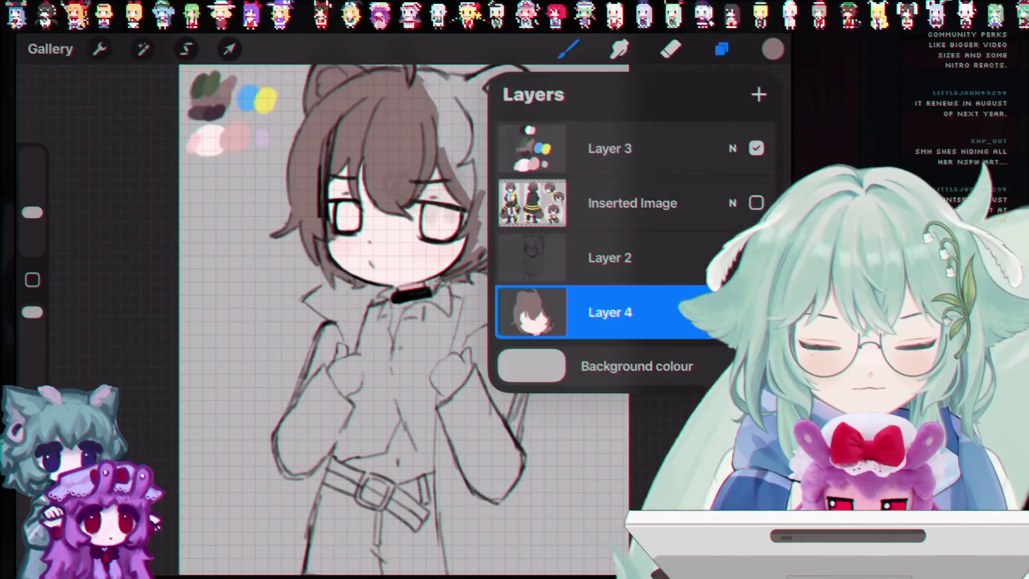
Close the layer list, undo the stray grey stroke and set the brush to about 17%.
left_click(722, 50)
scroll(417, 343, "down", 3)
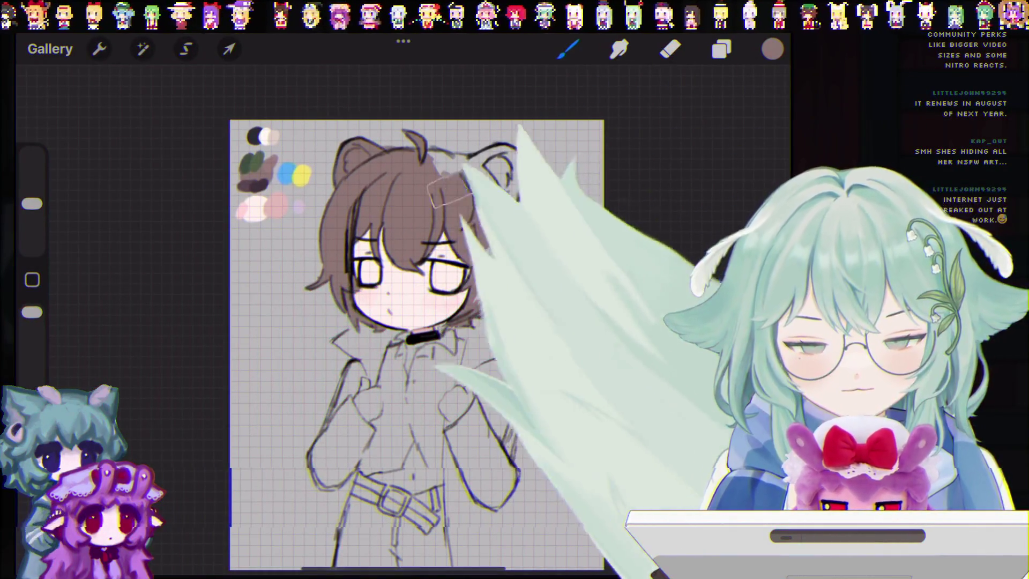
key("ctrl+z")
left_click_drag(32, 204, 29, 220)
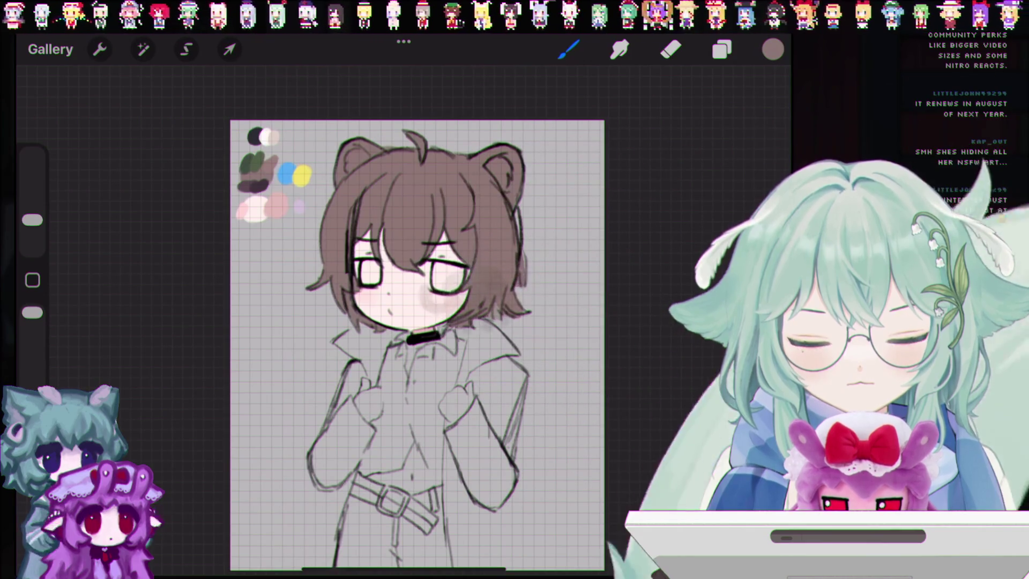
scroll(417, 345, "up", 3)
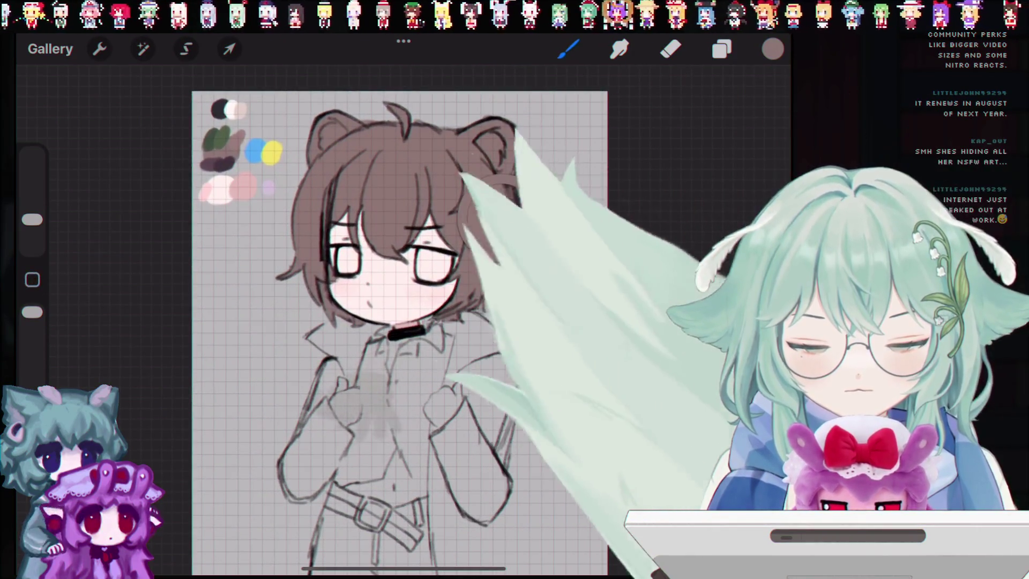
Sample the pale skin colour from the face, set the brush to about 5% and undo stray strokes.
left_click(385, 272)
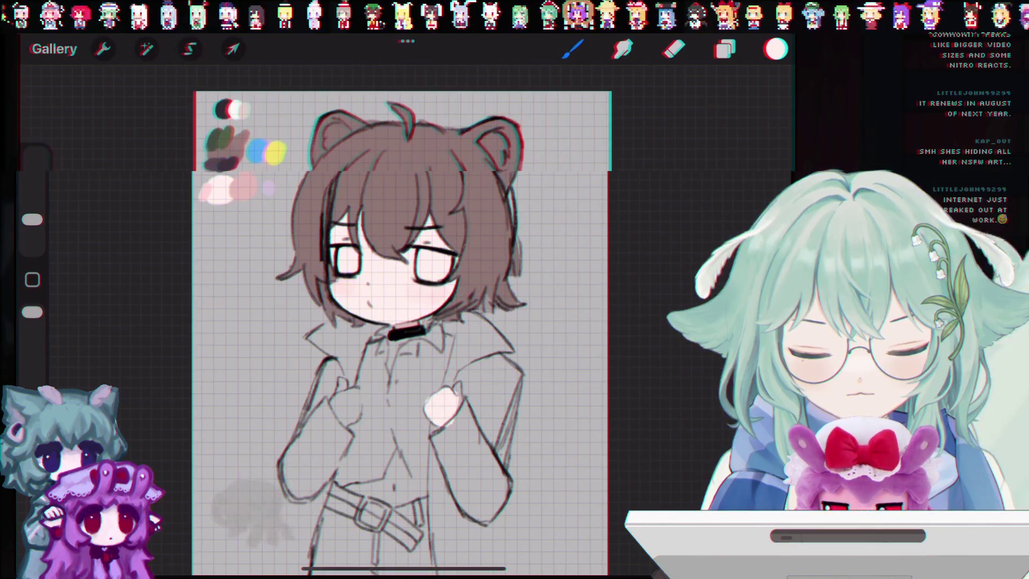
key("ctrl+z")
left_click_drag(32, 220, 32, 226)
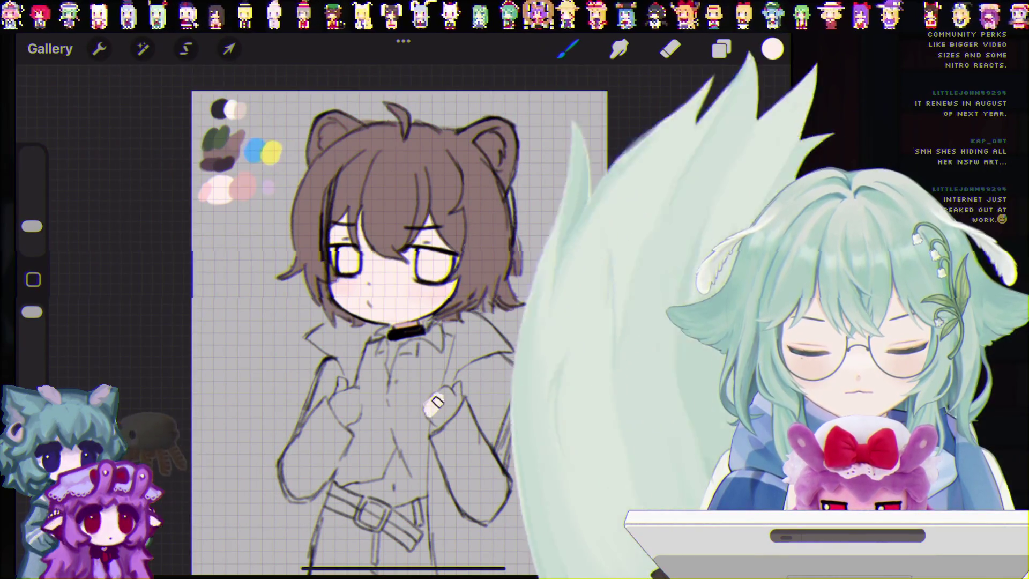
key("ctrl+z")
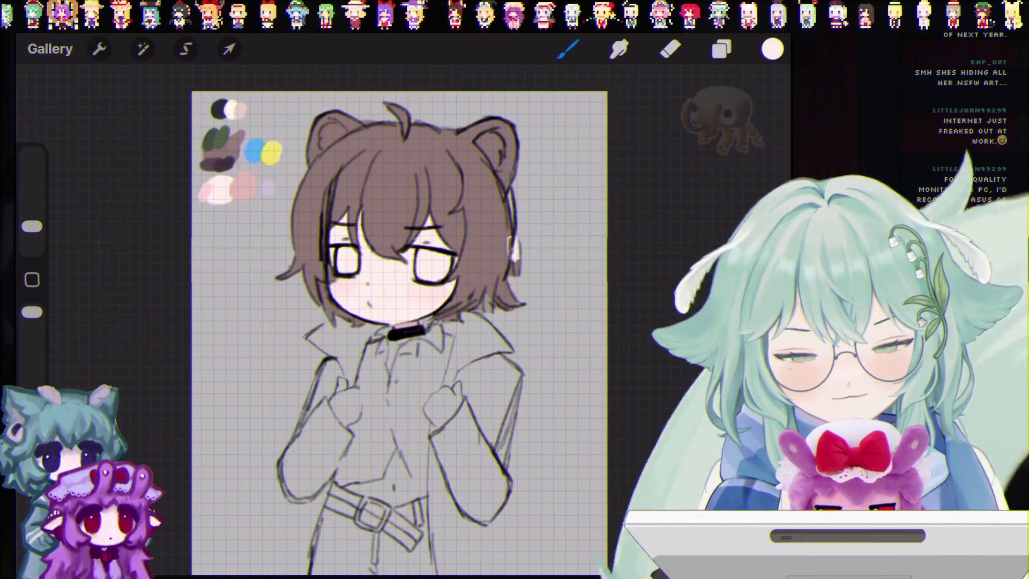
key("ctrl+z")
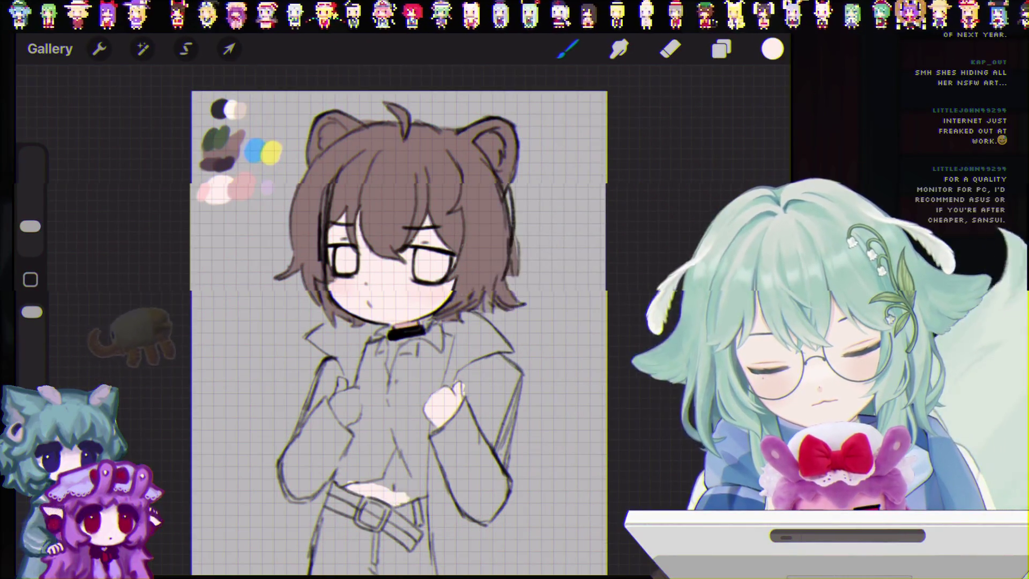
Fill the belly around the navel with skin colour and touch up near the collar at 2%.
left_click_drag(343, 490, 420, 496)
left_click_drag(391, 456, 410, 488)
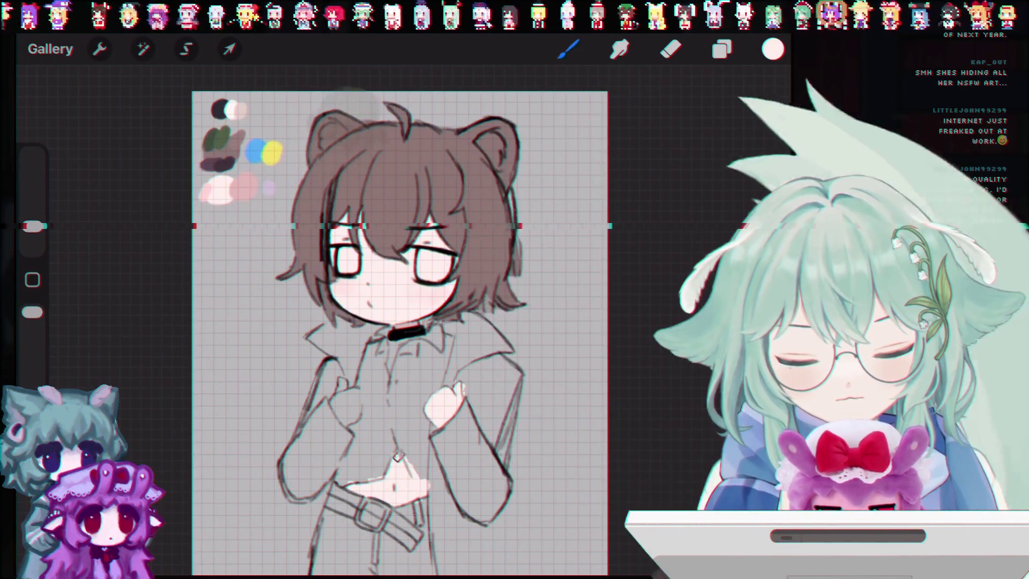
left_click_drag(386, 483, 349, 480)
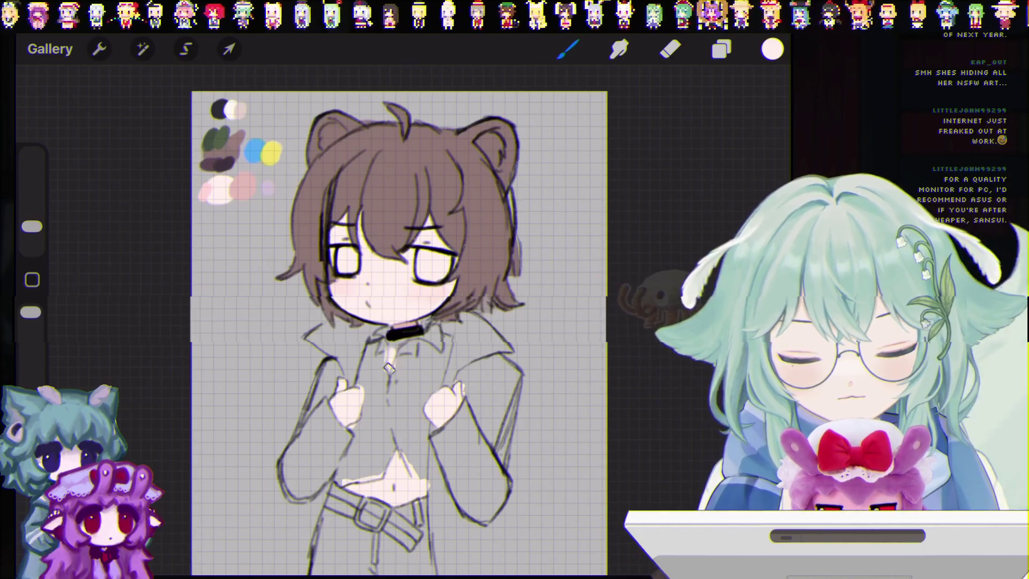
key("ctrl+z")
left_click_drag(32, 226, 32, 236)
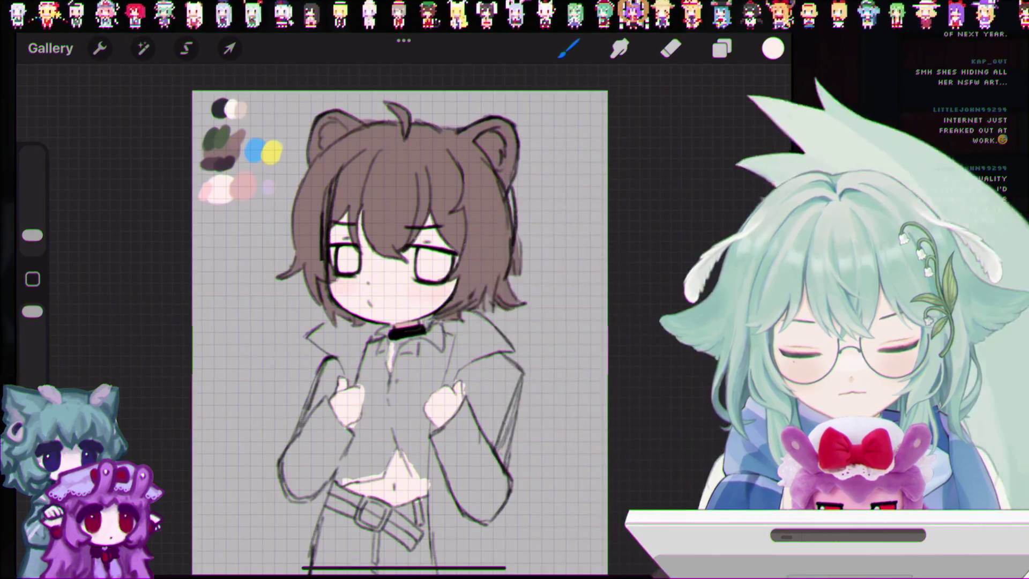
scroll(421, 335, "up", 5)
left_click_drag(360, 403, 362, 413)
key("ctrl+z")
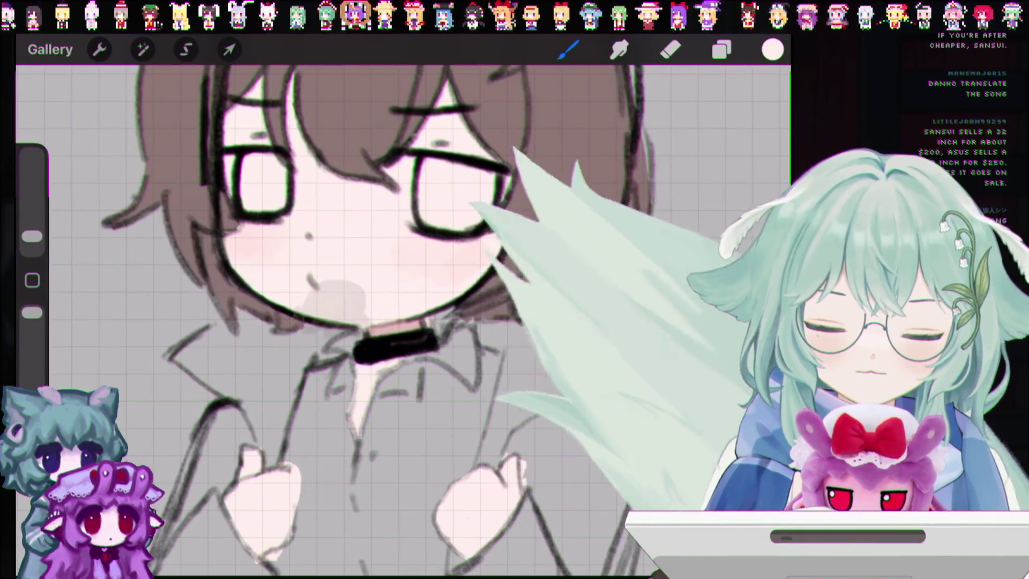
key("b")
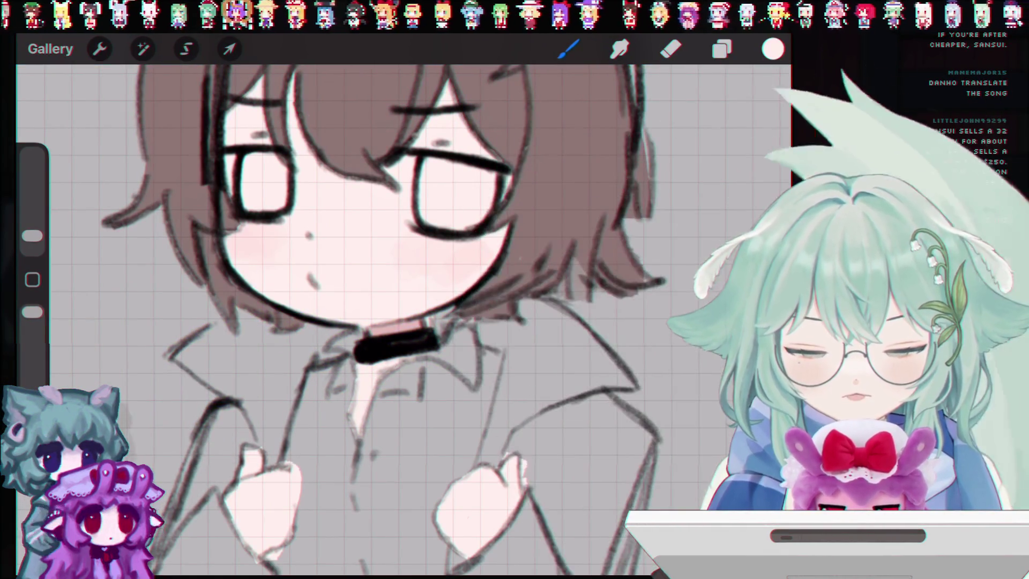
scroll(375, 322, "down", 5)
scroll(436, 339, "down", 3)
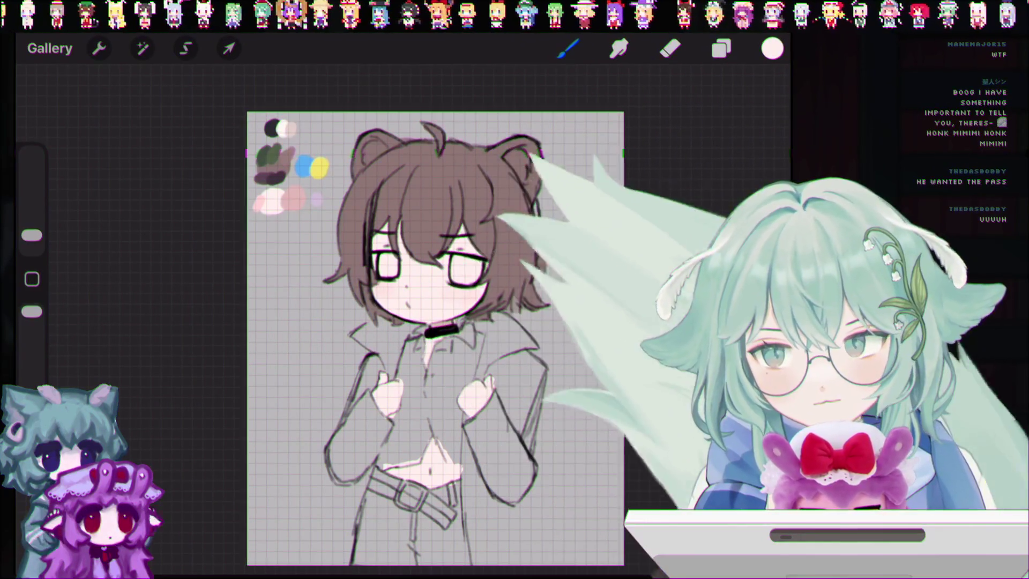
key("l")
key("e")
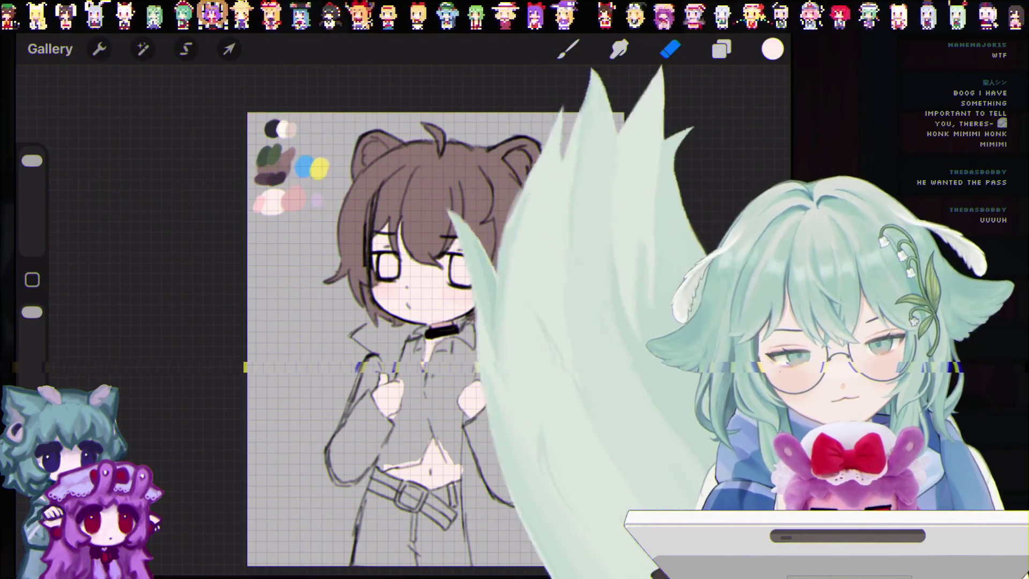
Pick up the hair brown with the brush, undo the grey smudge and show the Painting brushes.
key("l")
key("l")
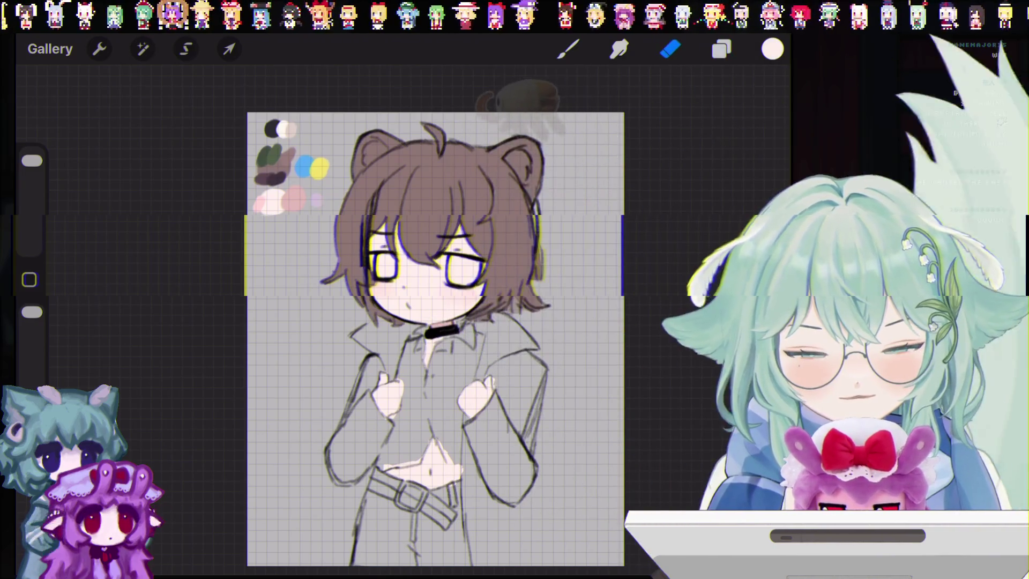
left_click(390, 144)
key("b")
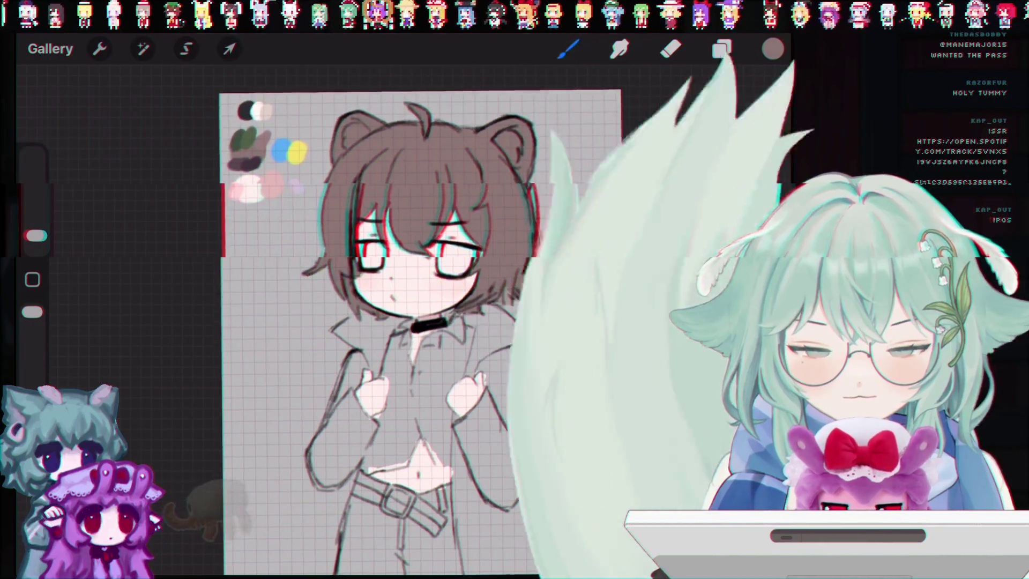
left_click_drag(32, 236, 33, 224)
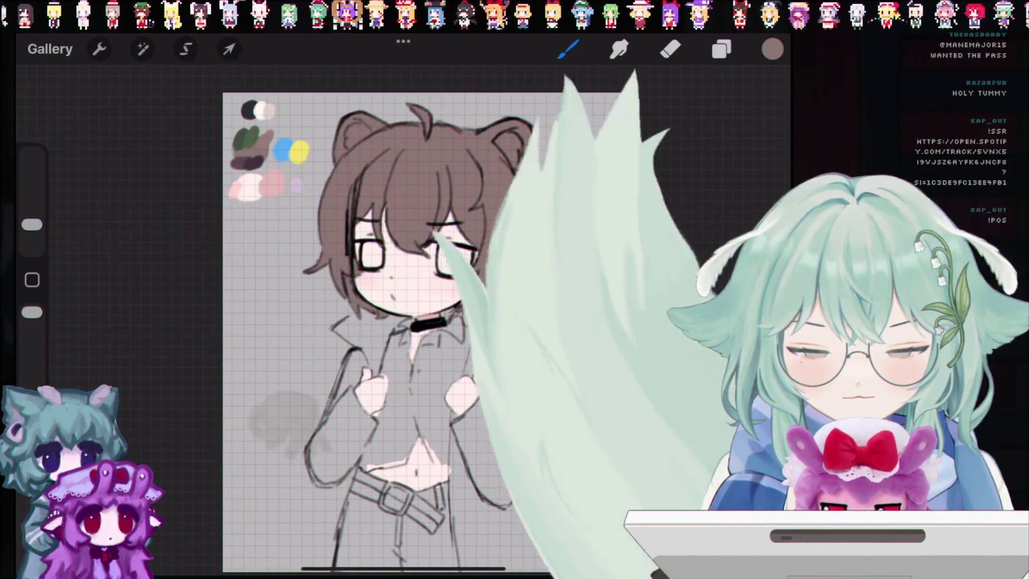
key("ctrl+z")
left_click(568, 49)
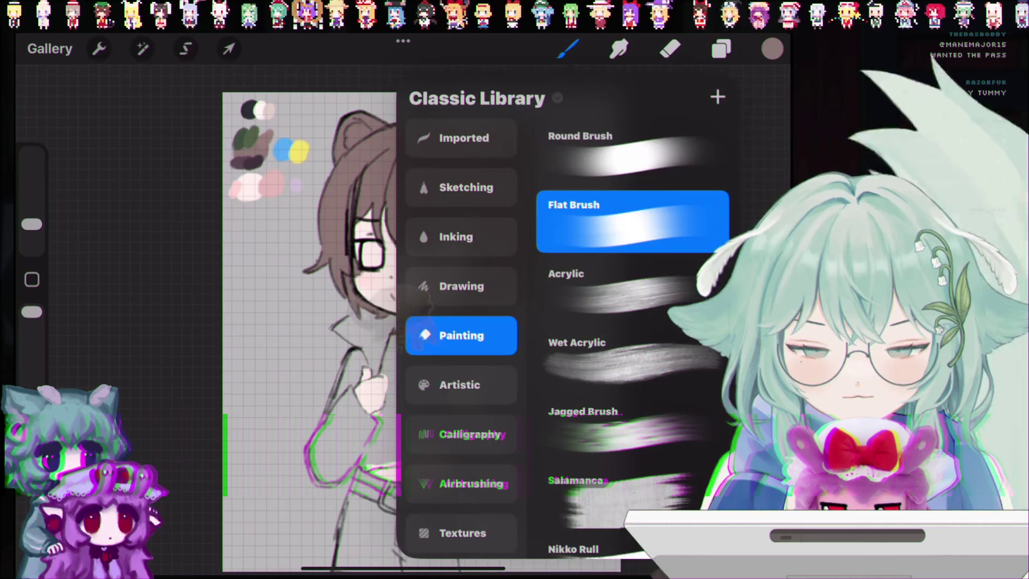
Close the brush library and raise the brush size to 10%.
left_click(568, 48)
left_click_drag(32, 225, 33, 216)
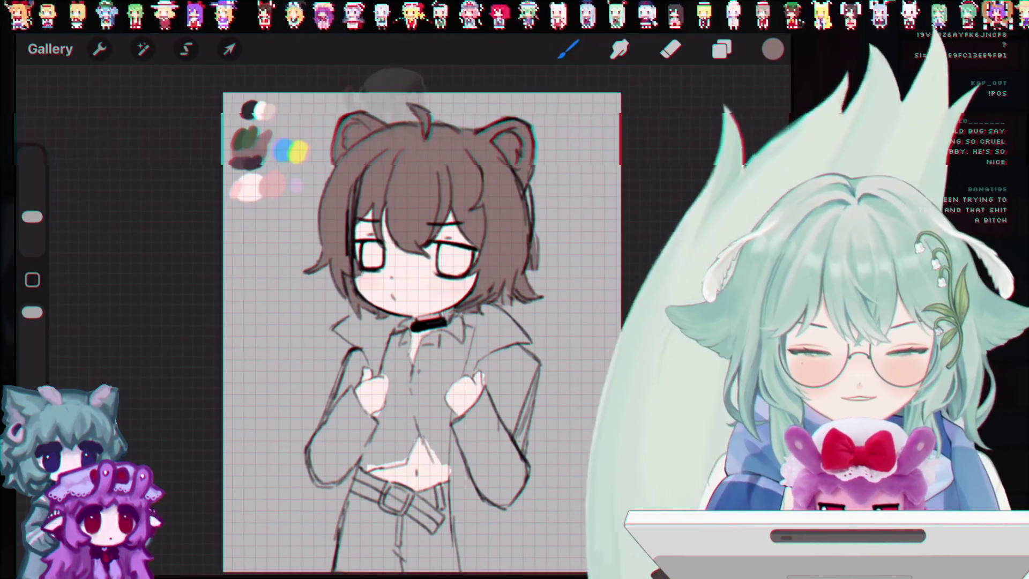
left_click(721, 49)
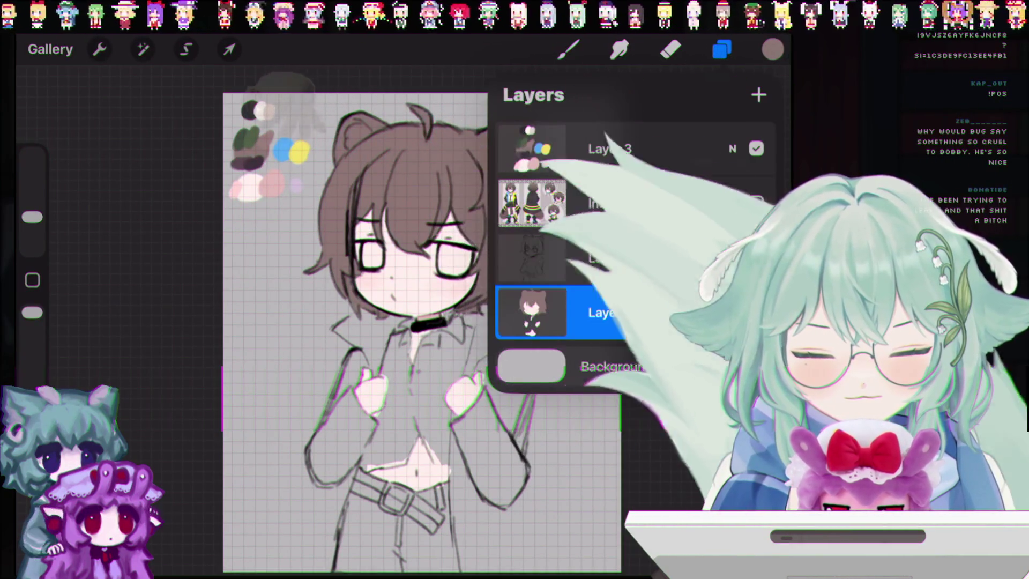
Merge the Layer 2 sketch down into Layer 4 and try moving Layer 4 above Inserted Image.
double_click(609, 257)
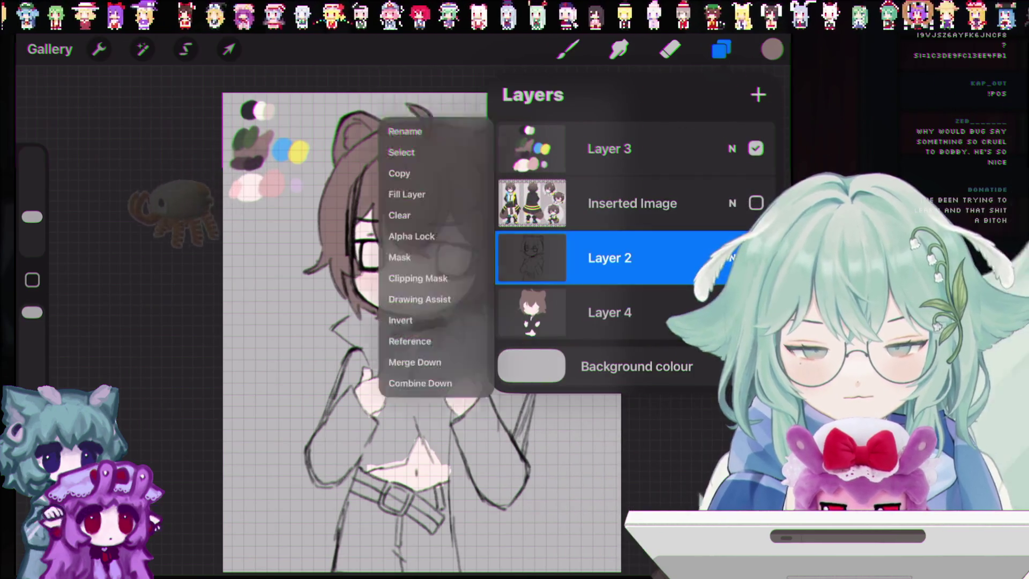
left_click(415, 362)
left_click(633, 203)
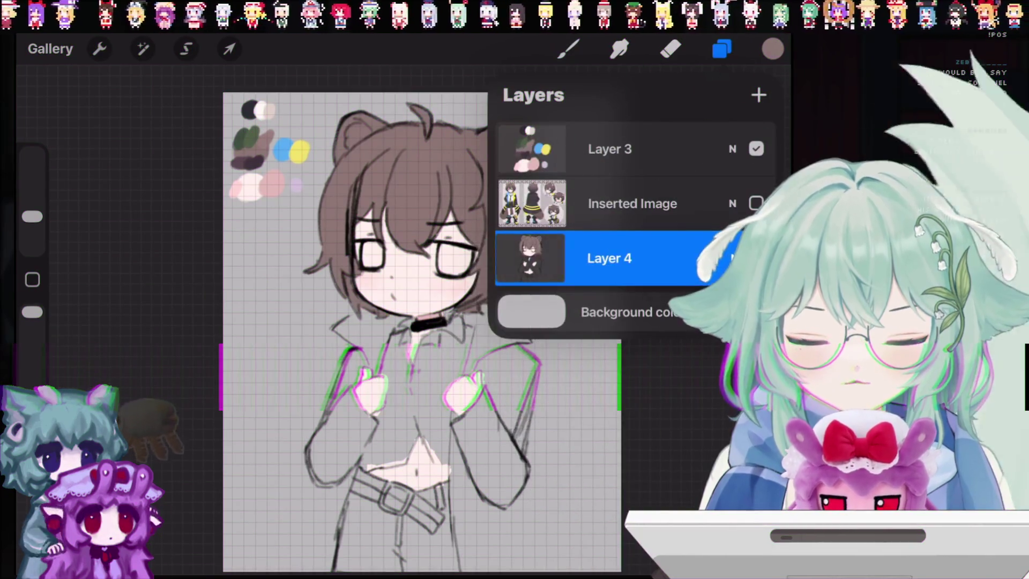
left_click_drag(643, 237, 646, 189)
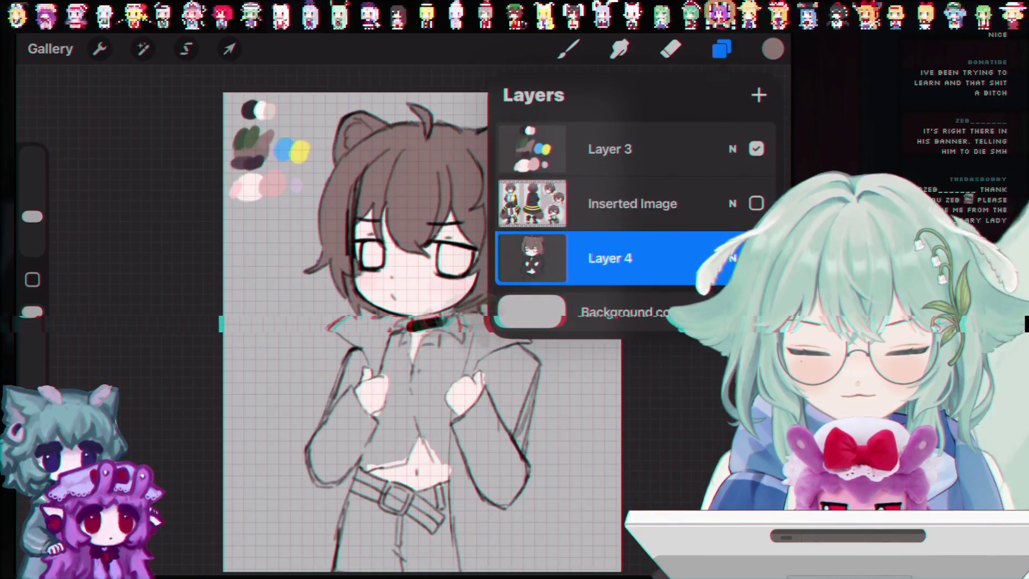
left_click(722, 49)
scroll(375, 268, "up", 5)
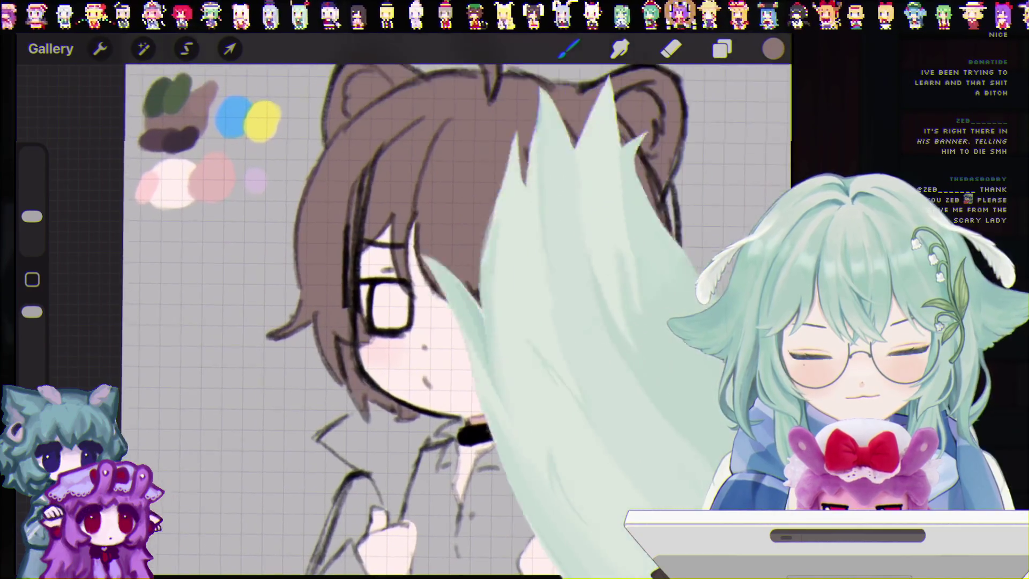
Pick the palette blue, shrink the brush to 4%, and paint trial blue iris strokes.
left_click(234, 122)
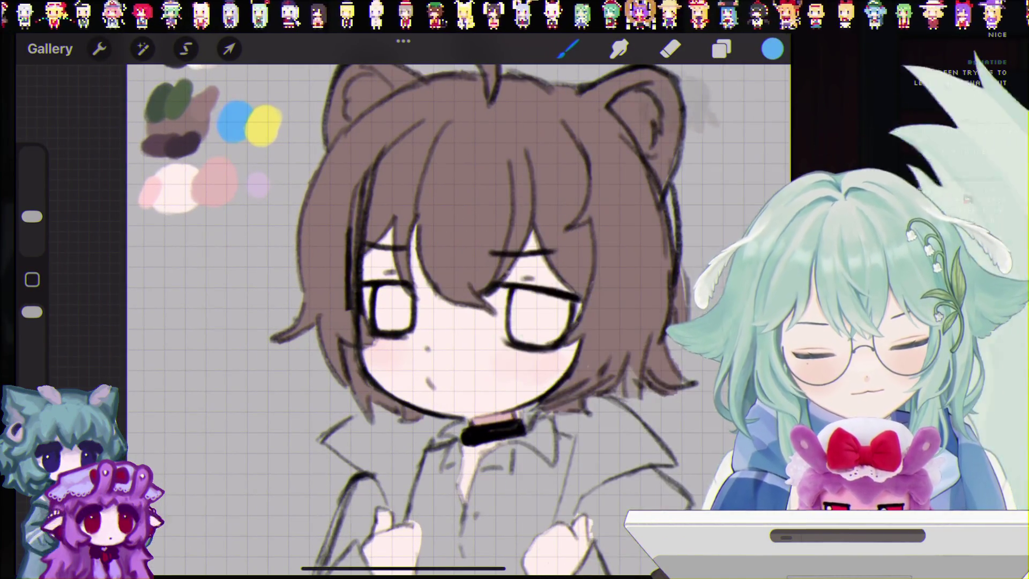
left_click_drag(375, 298, 382, 321)
key("ctrl+z")
left_click_drag(32, 216, 32, 230)
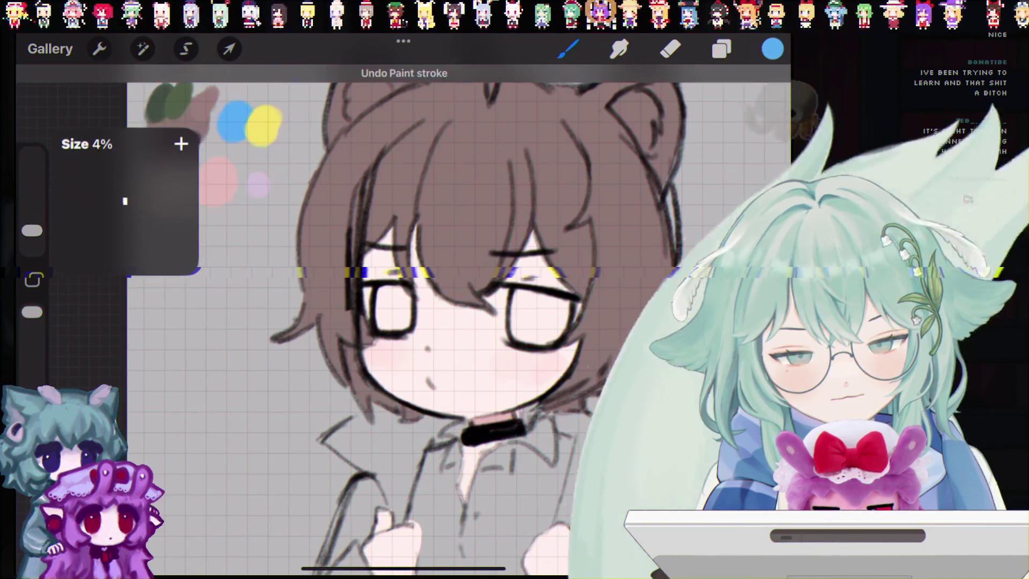
left_click_drag(382, 300, 381, 310)
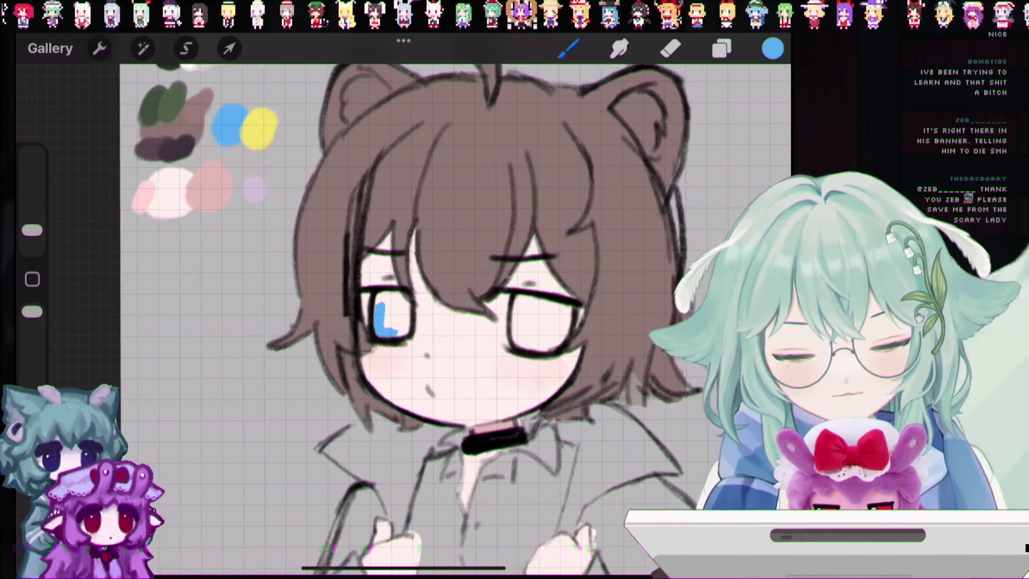
scroll(424, 284, "up", 5)
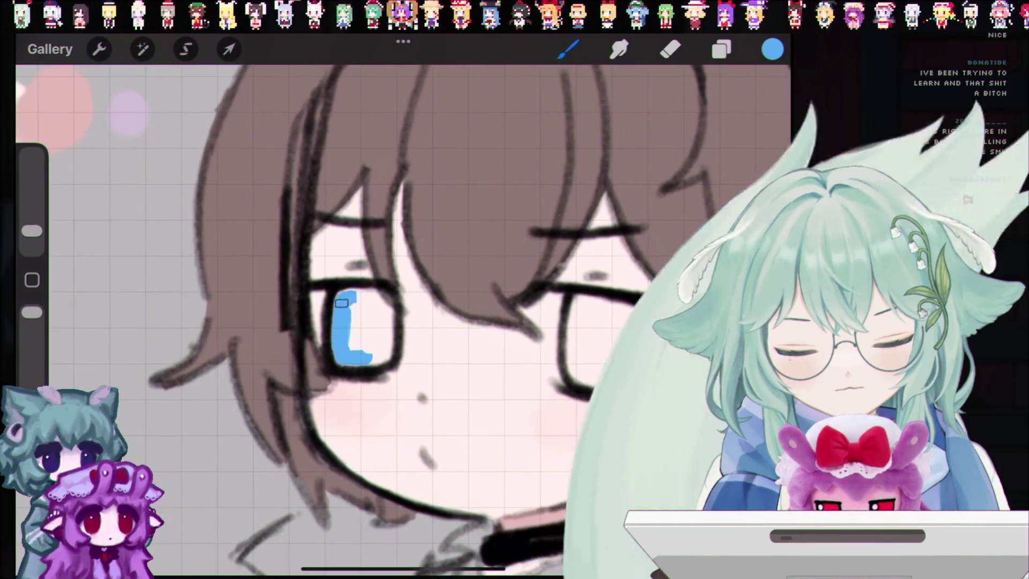
mouse_move(342, 303)
left_mouse_down()
mouse_move(349, 337)
mouse_move(365, 337)
left_mouse_up()
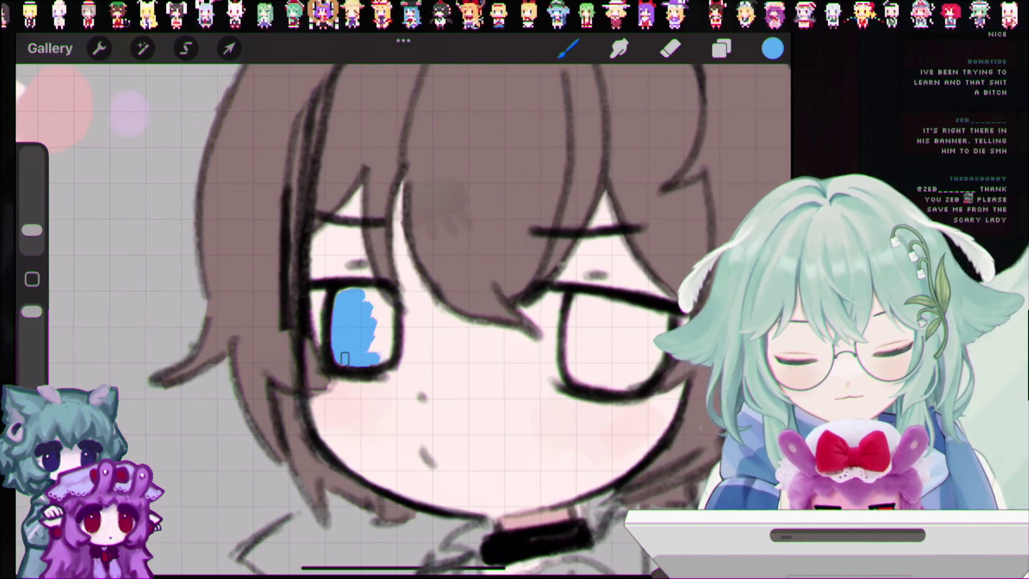
left_click_drag(373, 358, 385, 321)
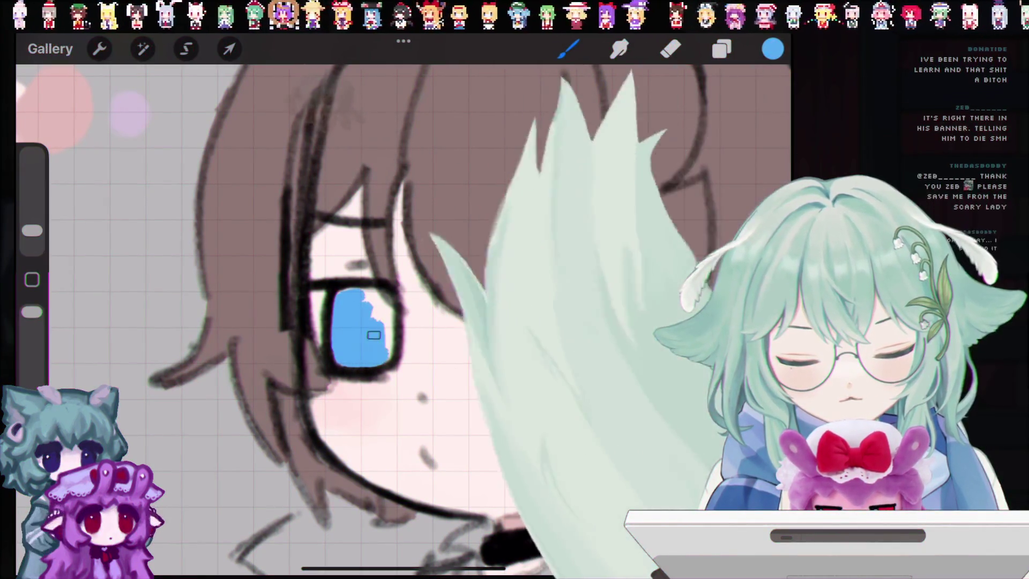
key("ctrl+z")
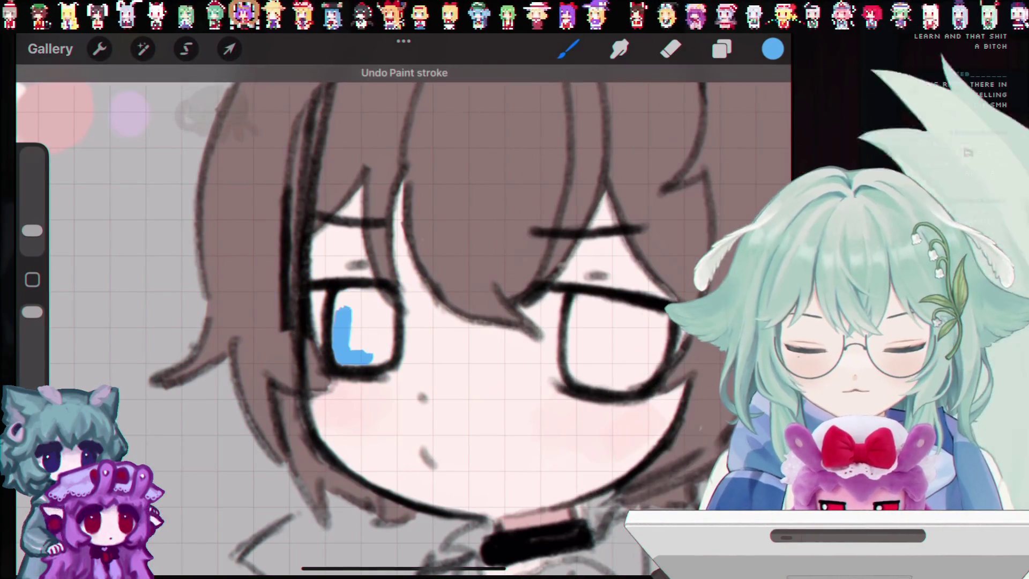
Paint blue across the right eye's iris, then resample the brown hair colour.
left_click_drag(589, 320, 575, 369)
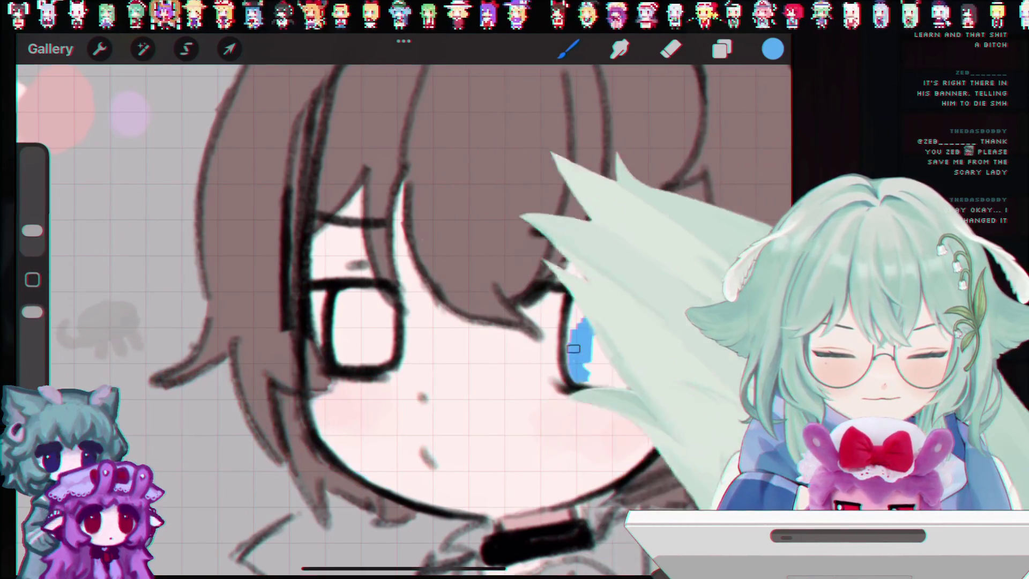
mouse_move(576, 368)
left_mouse_down()
mouse_move(578, 328)
mouse_move(597, 300)
left_mouse_up()
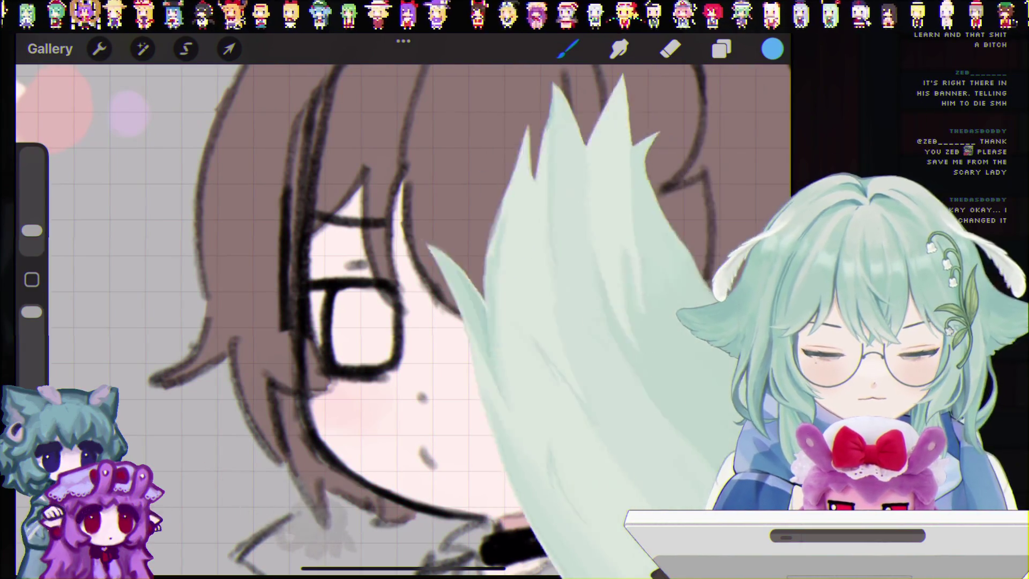
scroll(402, 317, "down", 5)
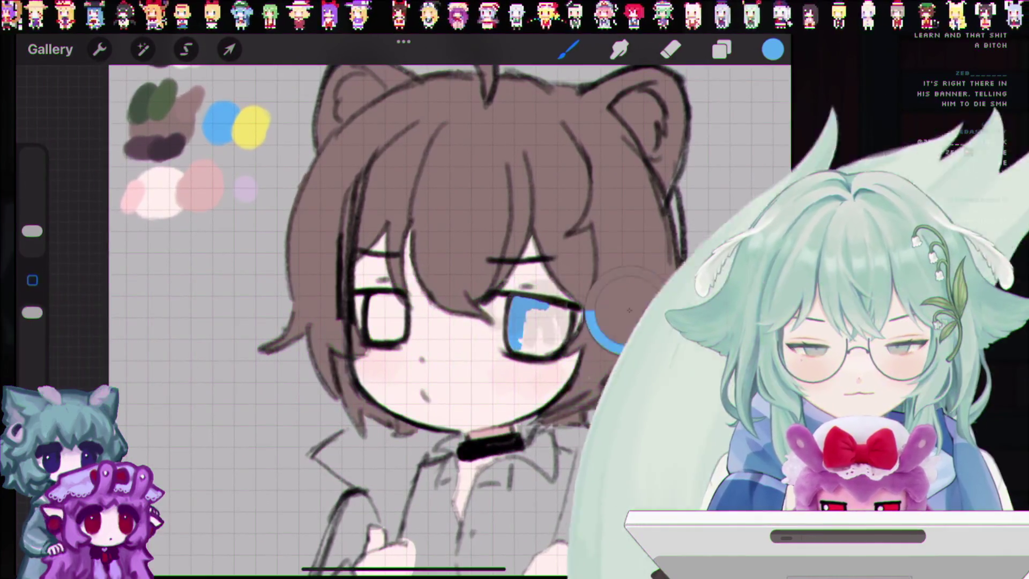
left_click(370, 193)
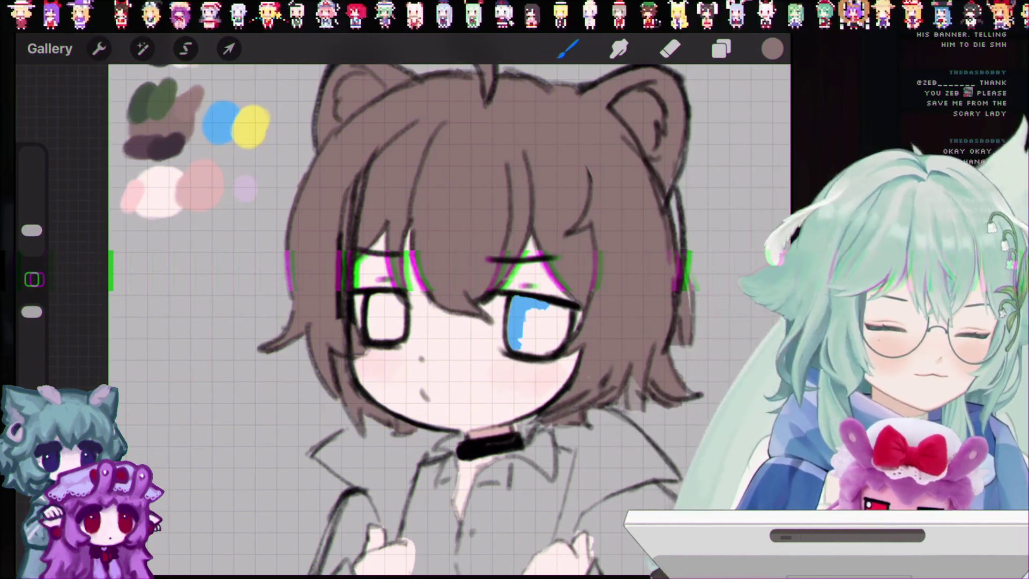
Check the layers list and try grey shading between the eyes, then undo it.
scroll(450, 321, "down", 3)
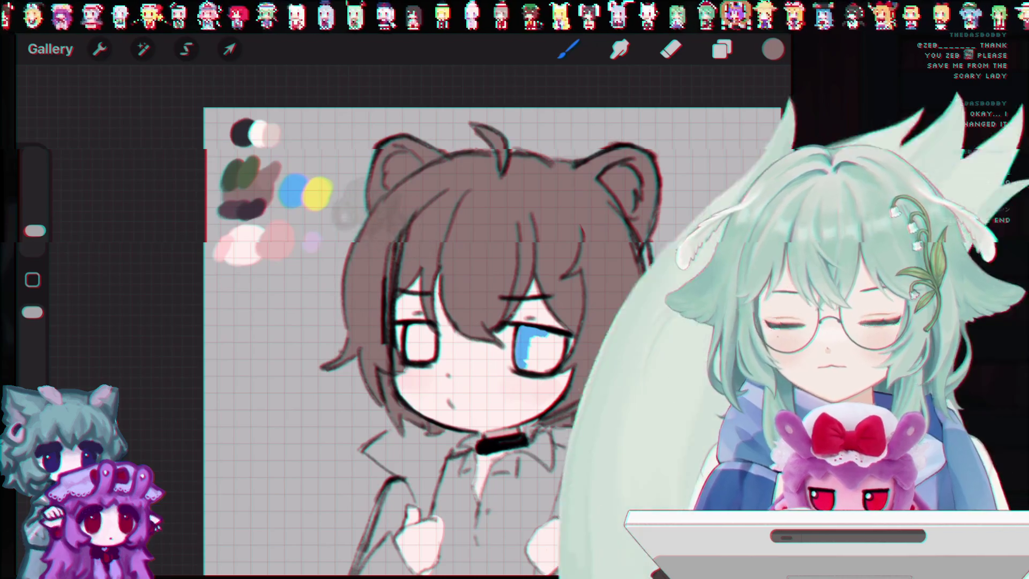
scroll(439, 322, "up", 3)
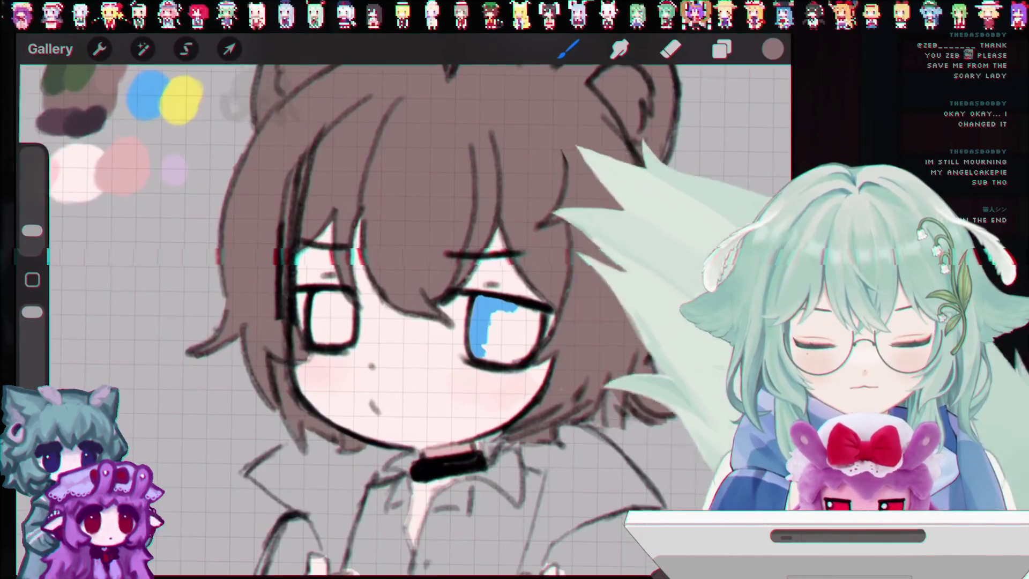
scroll(402, 321, "up", 1)
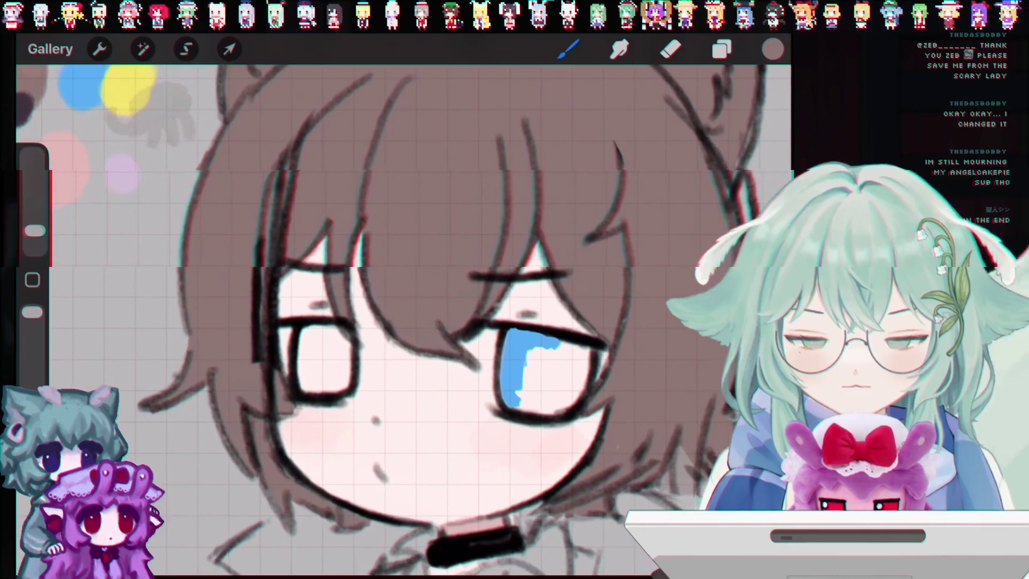
left_click(721, 49)
scroll(402, 321, "down", 5)
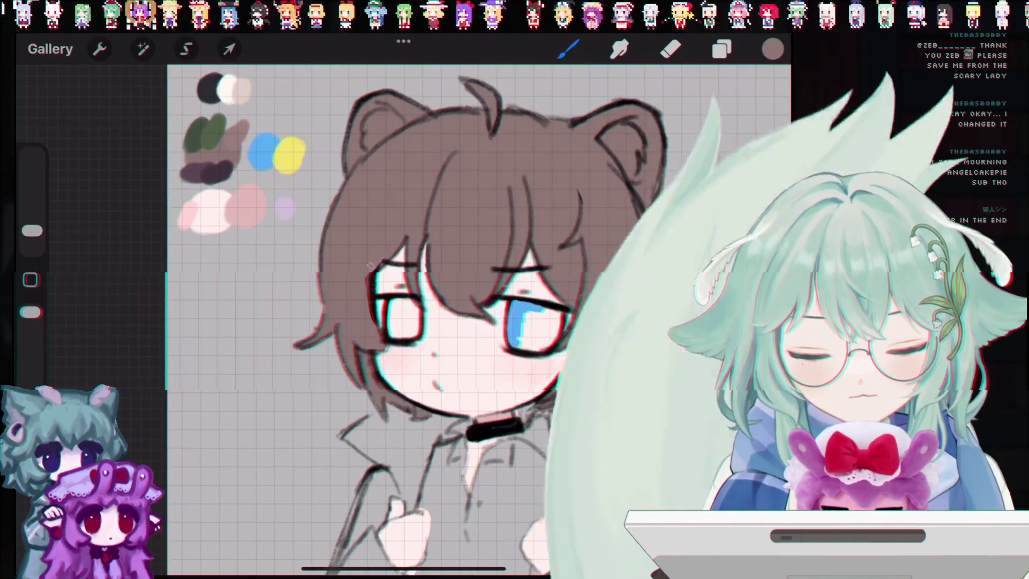
mouse_move(455, 423)
left_mouse_down()
mouse_move(450, 386)
mouse_move(407, 316)
left_mouse_up()
key("ctrl+z")
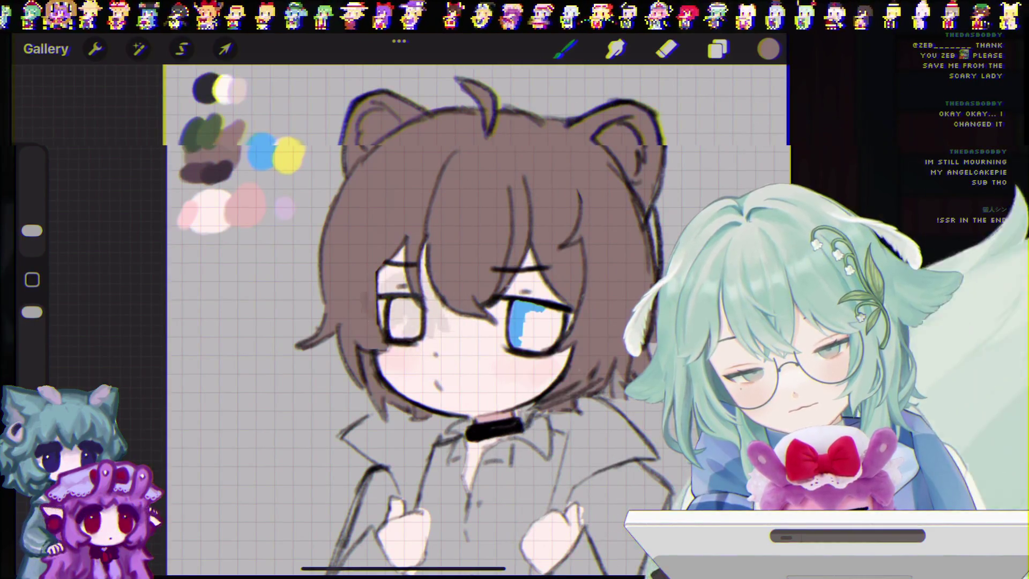
Sample the reference blue and fill the gaps along the iris's left and lower-right edges.
left_click_drag(321, 212, 292, 230)
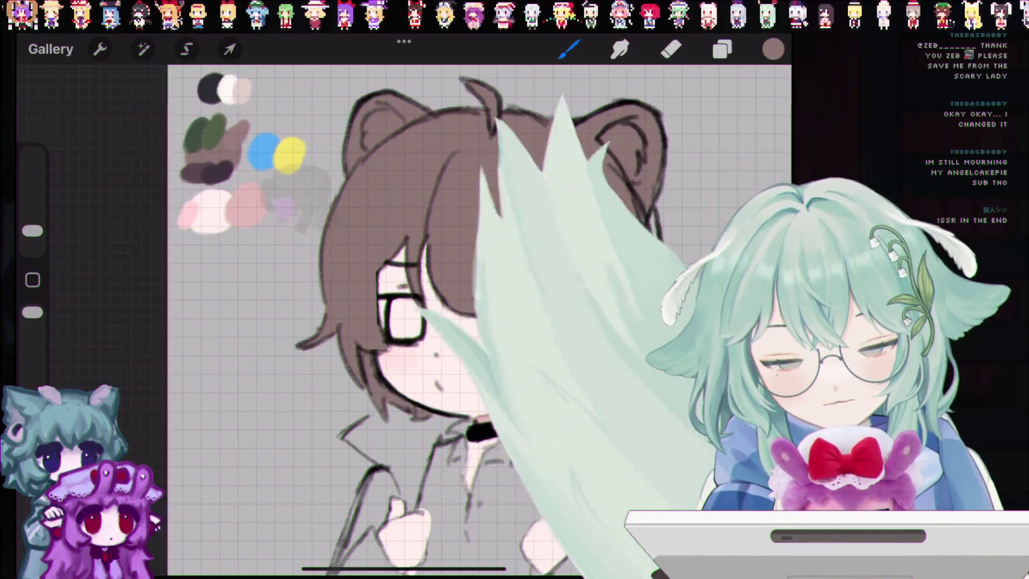
scroll(477, 322, "down", 2)
scroll(477, 322, "up", 4)
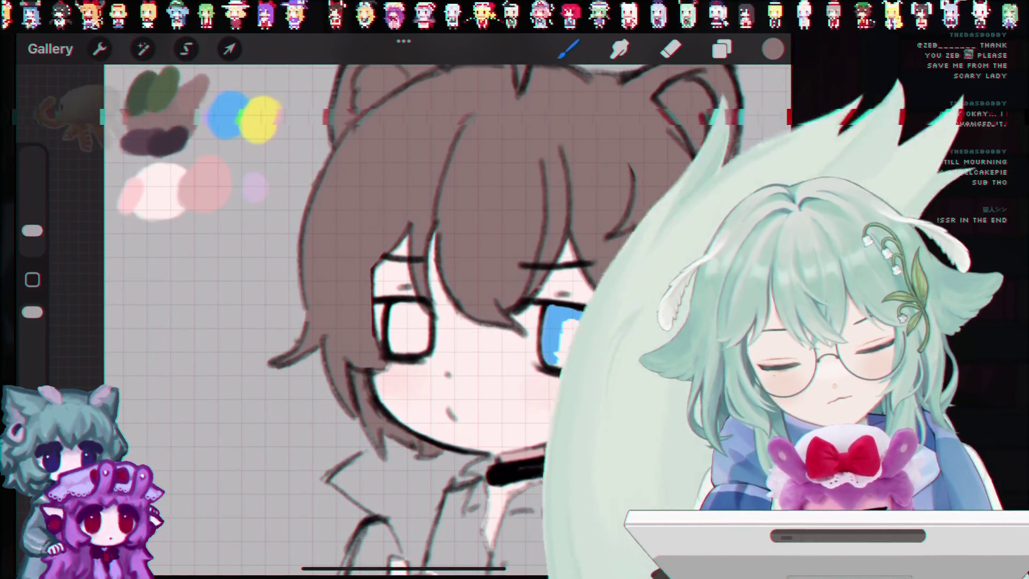
scroll(474, 322, "down", 3)
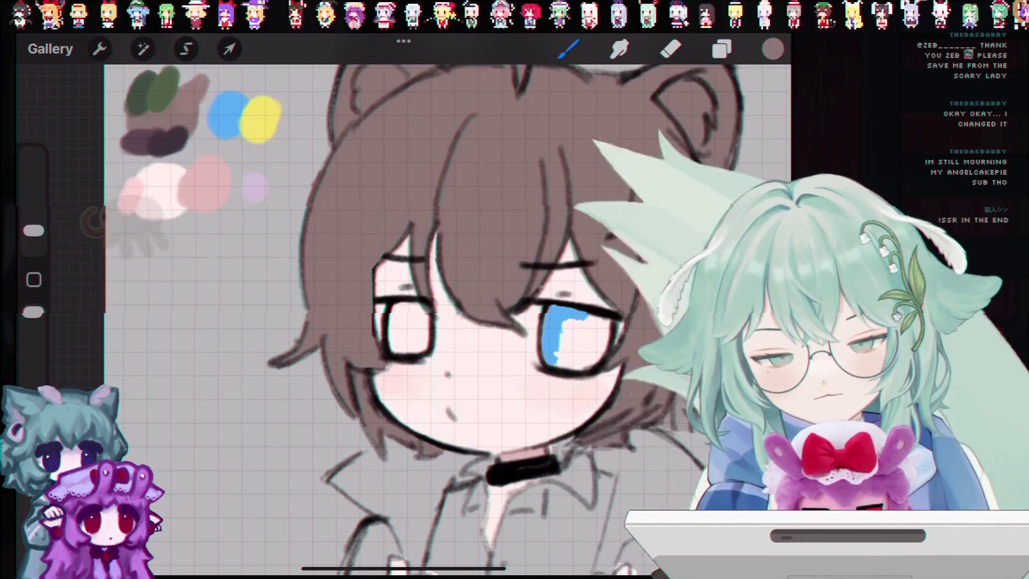
scroll(431, 322, "up", 3)
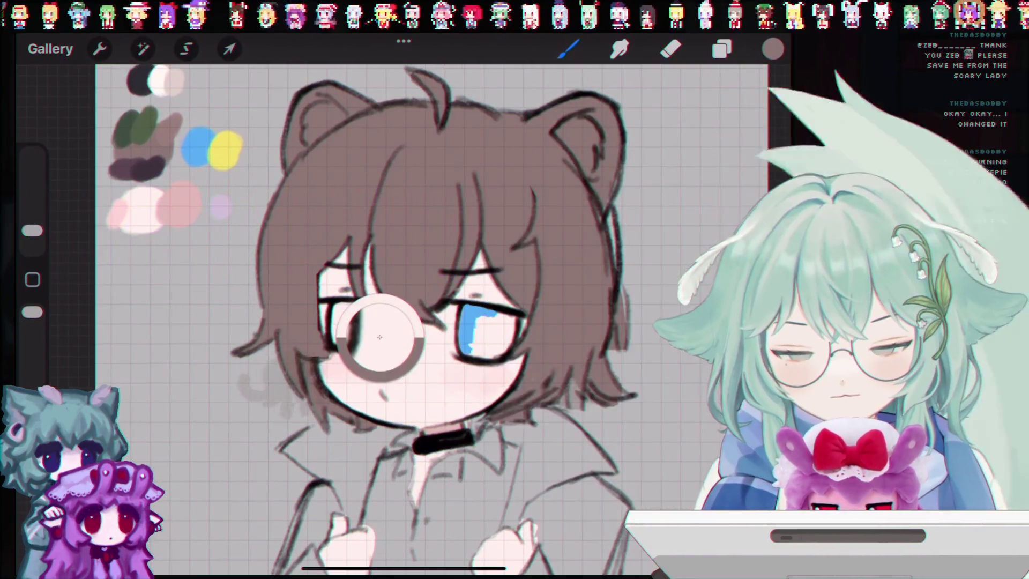
left_click(196, 147)
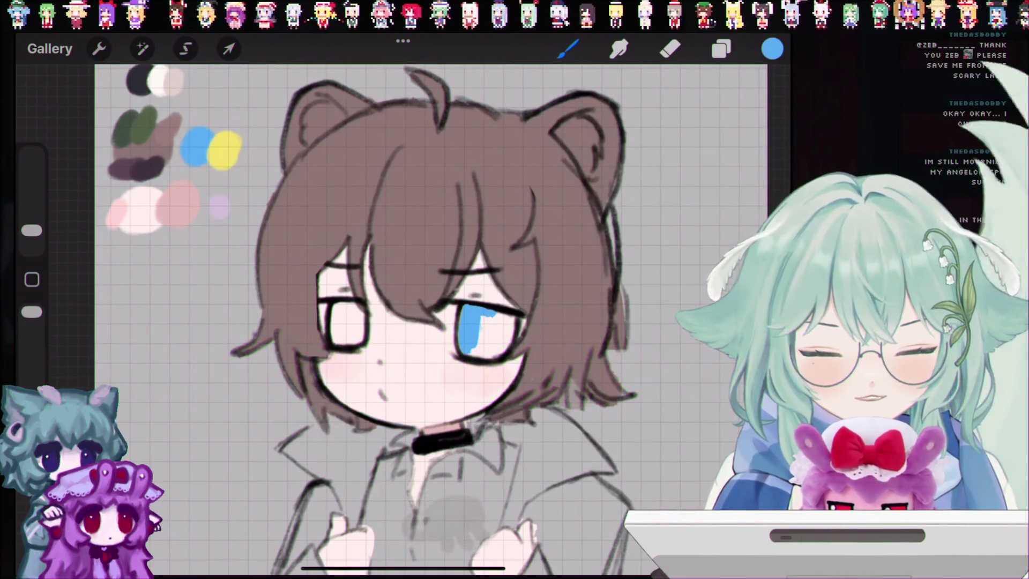
scroll(472, 322, "up", 5)
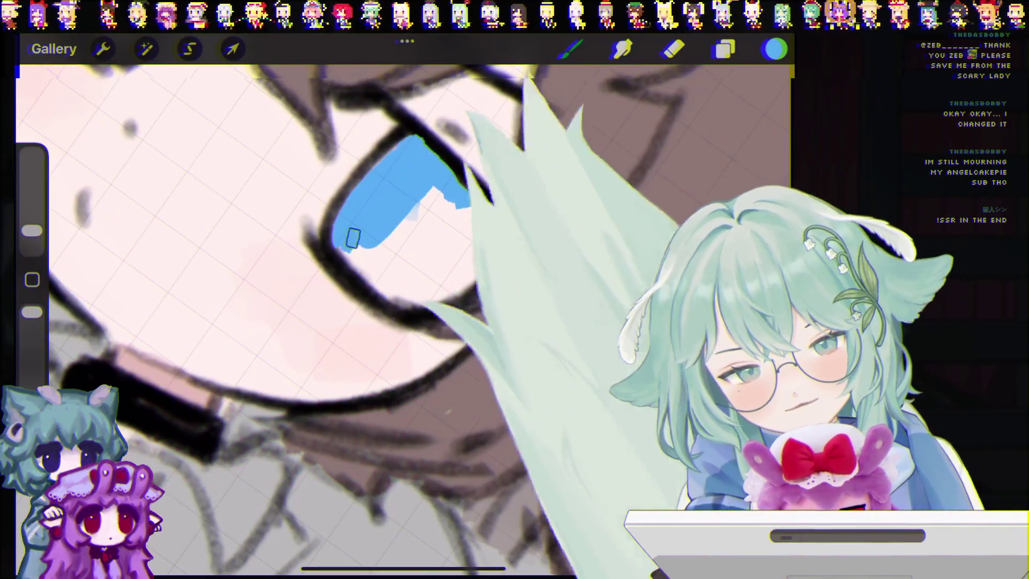
mouse_move(383, 286)
left_mouse_down()
mouse_move(349, 249)
mouse_move(396, 280)
mouse_move(439, 235)
left_mouse_up()
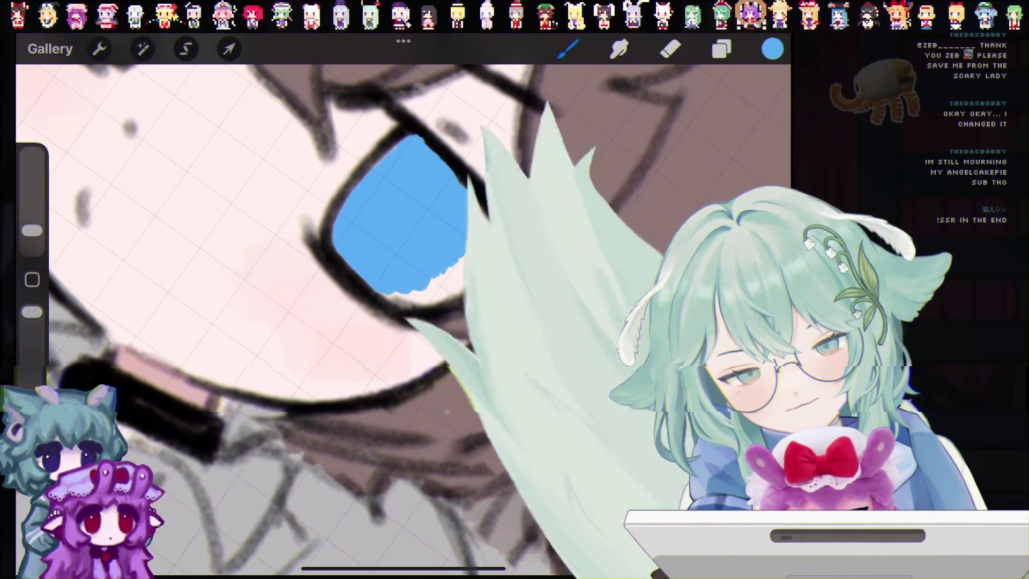
scroll(362, 225, "down", 5)
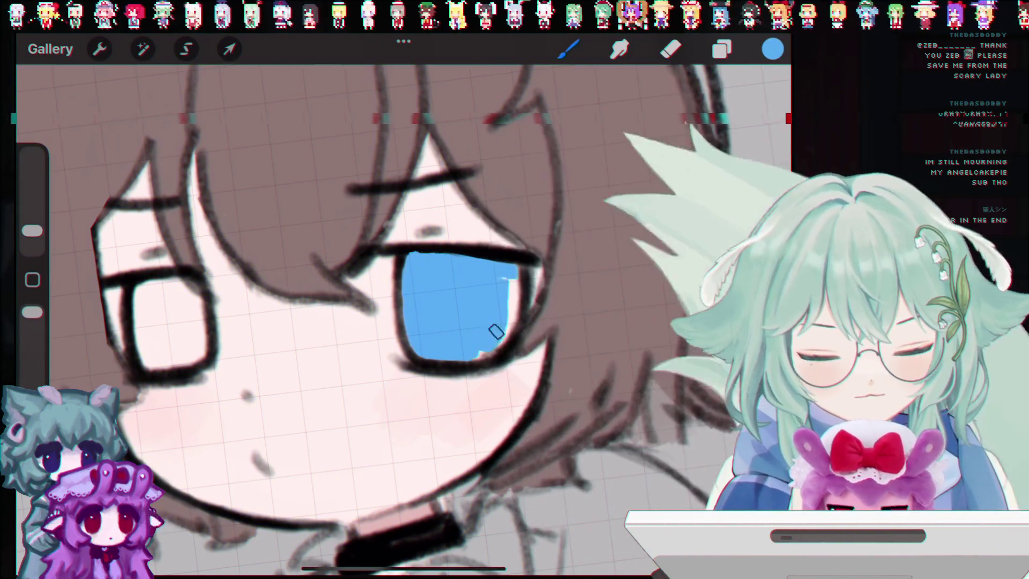
left_click_drag(496, 332, 488, 342)
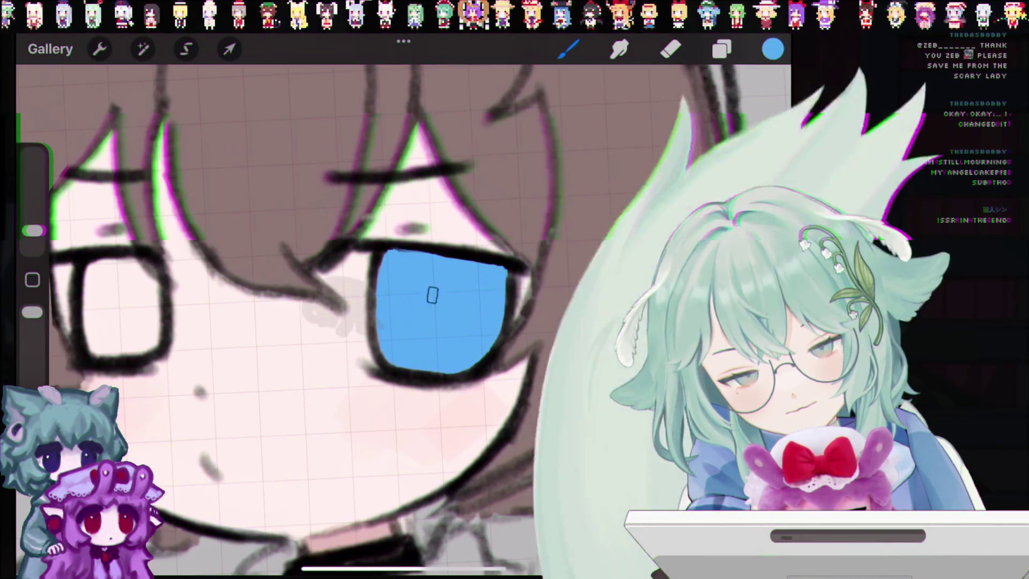
scroll(402, 317, "down", 5)
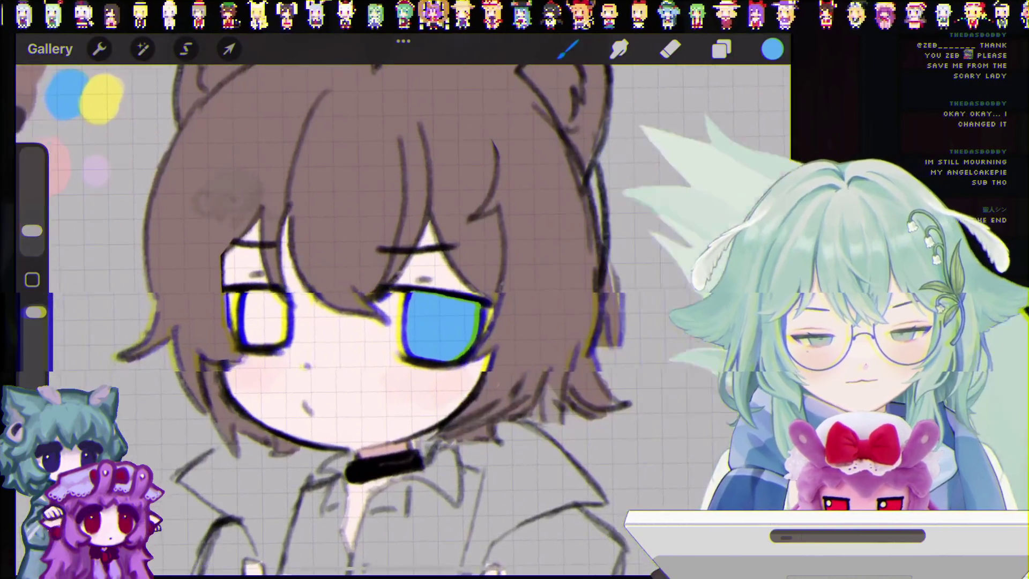
left_click(772, 49)
left_click(721, 49)
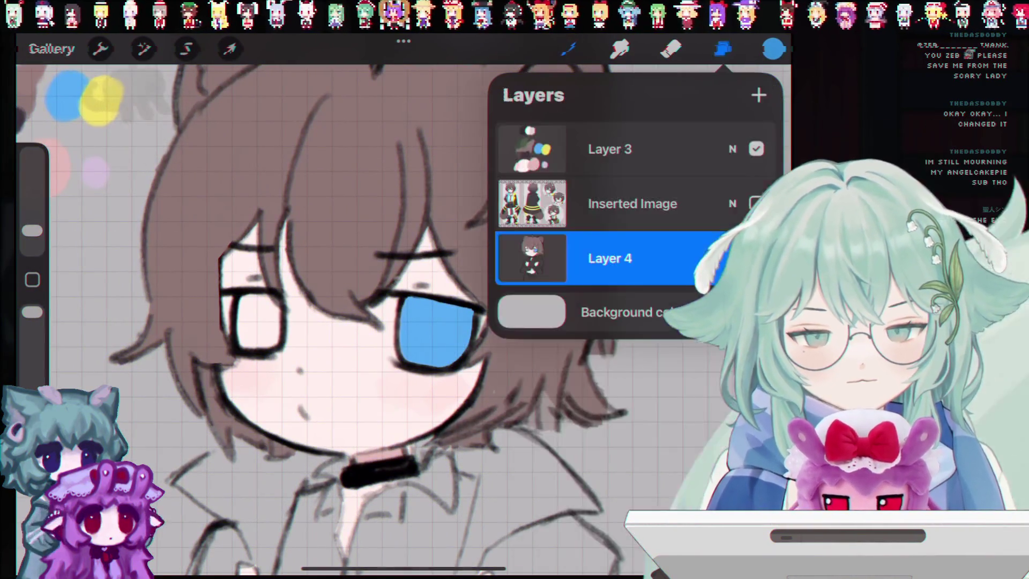
left_click(568, 49)
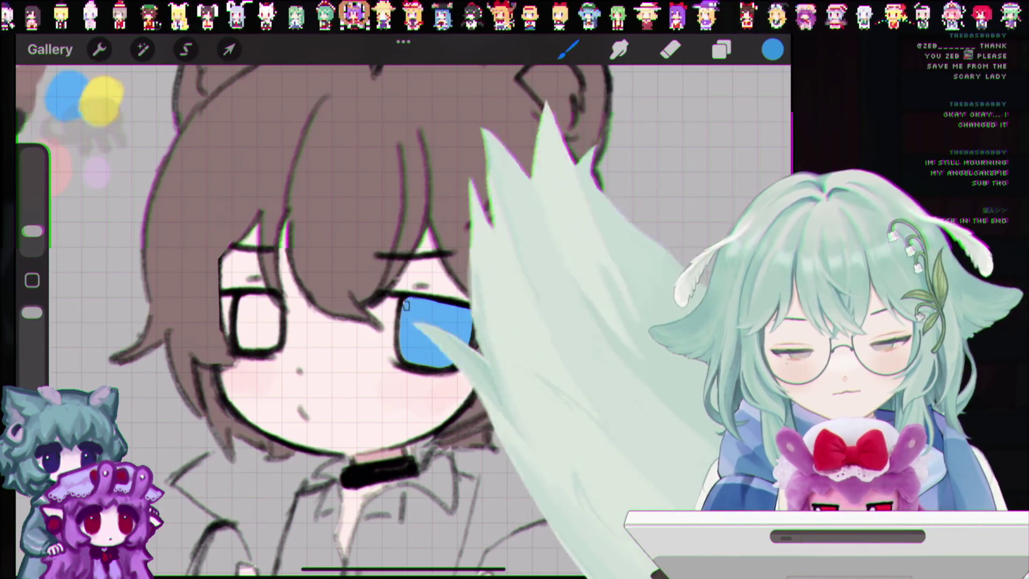
left_click_drag(403, 305, 410, 321)
key("ctrl+z")
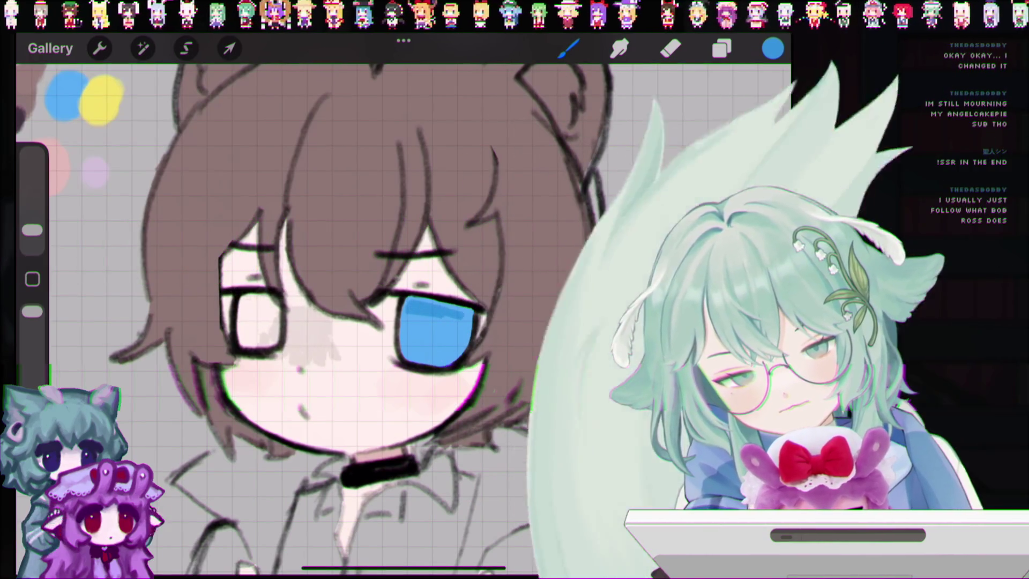
key("ctrl+z")
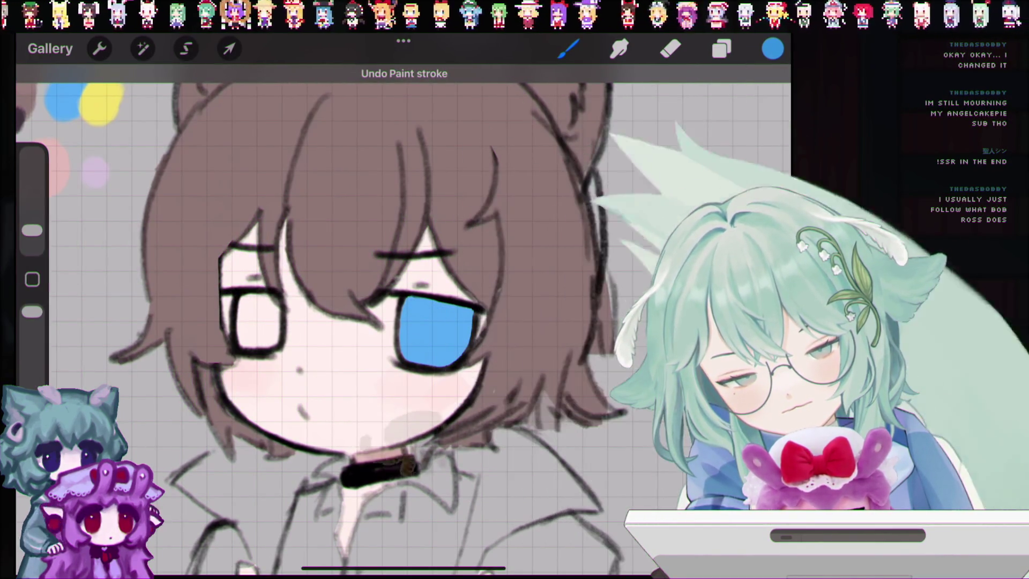
left_click_drag(31, 230, 31, 218)
left_click_drag(421, 301, 421, 302)
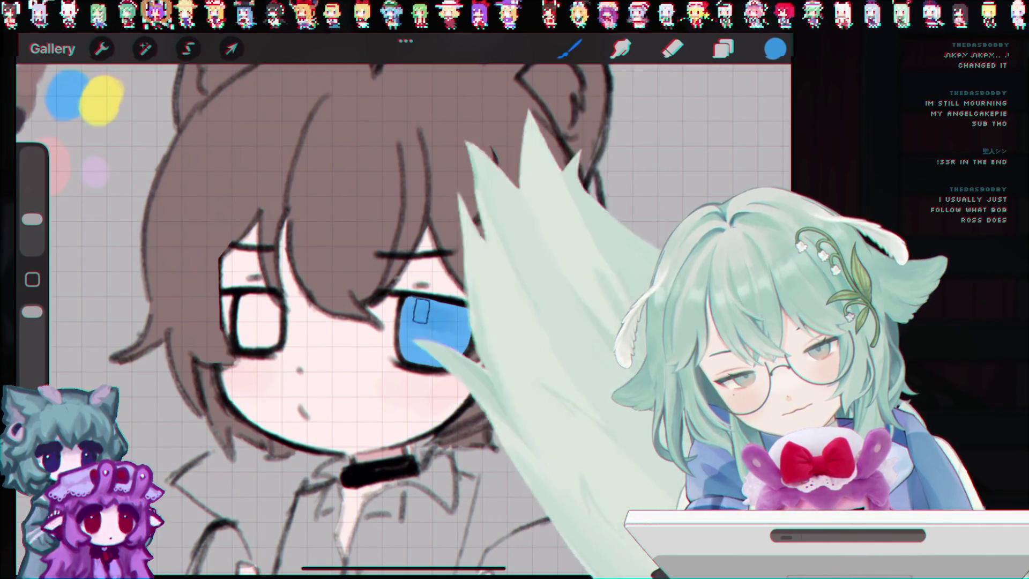
scroll(402, 316, "up", 5)
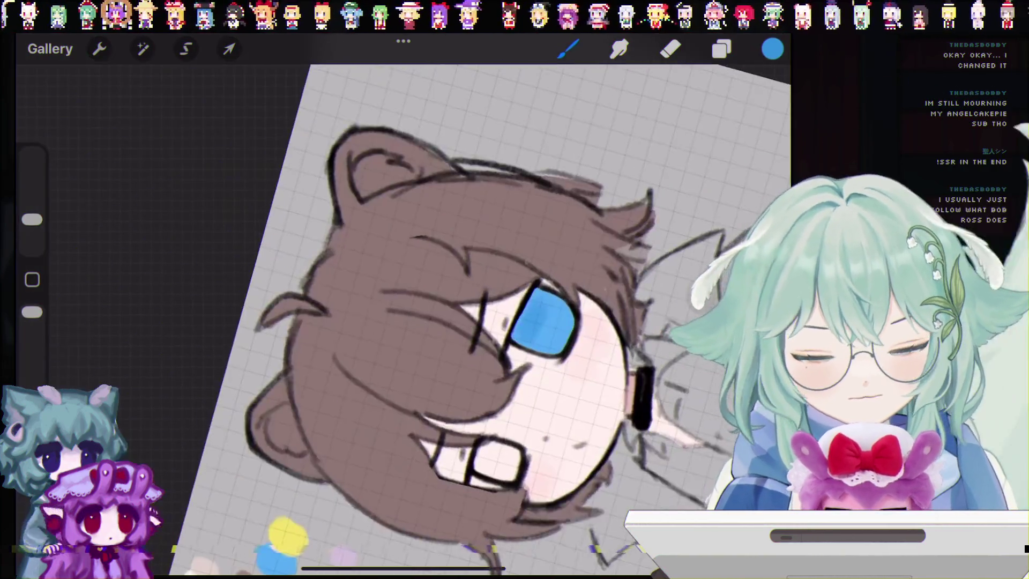
Shrink the brush to 4% and paint darker blue shading inside the iris, undoing stray strokes.
left_click(32, 220)
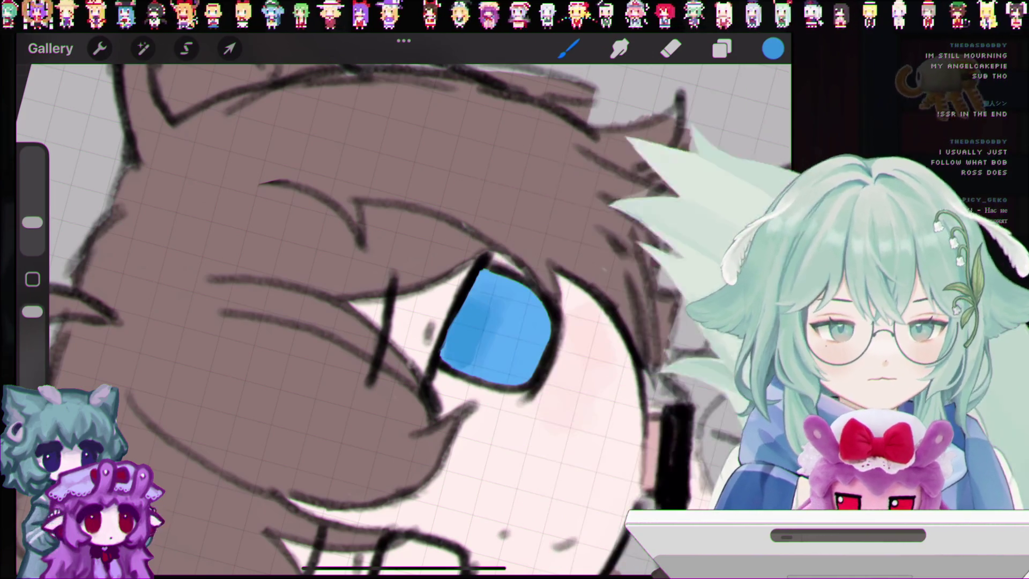
left_click_drag(31, 223, 31, 229)
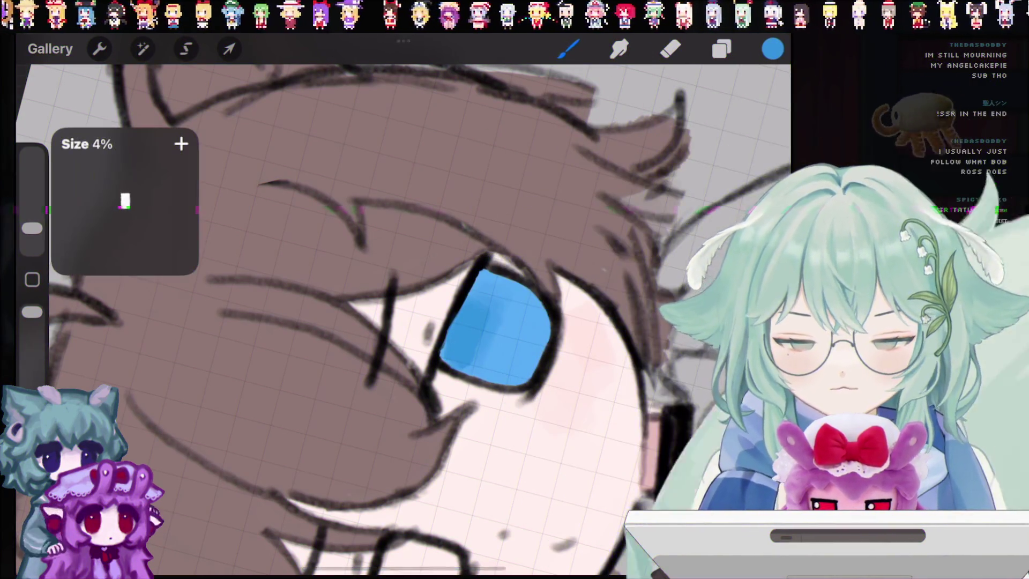
key("ctrl+z")
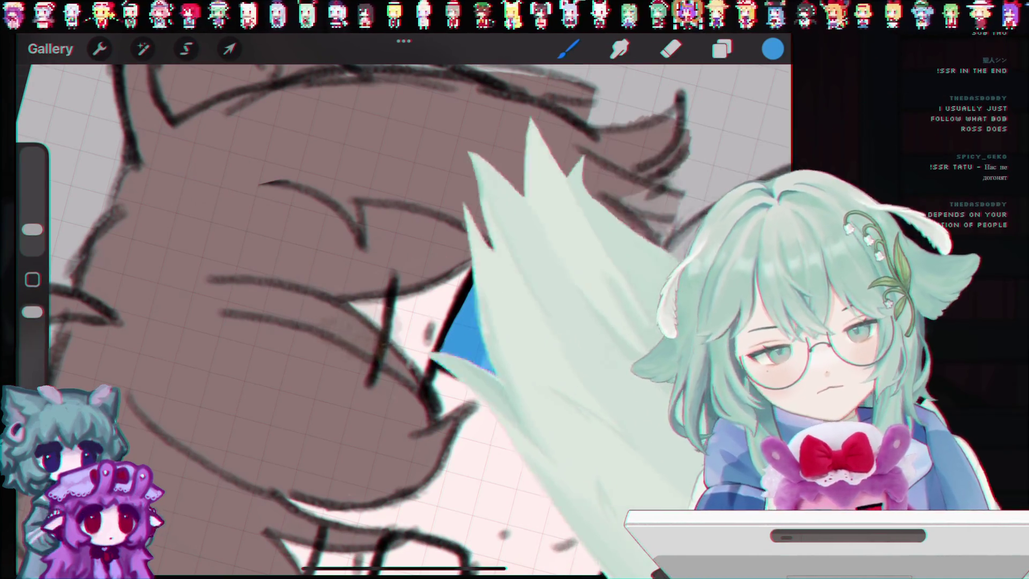
scroll(402, 322, "up", 3)
scroll(402, 322, "up", 2)
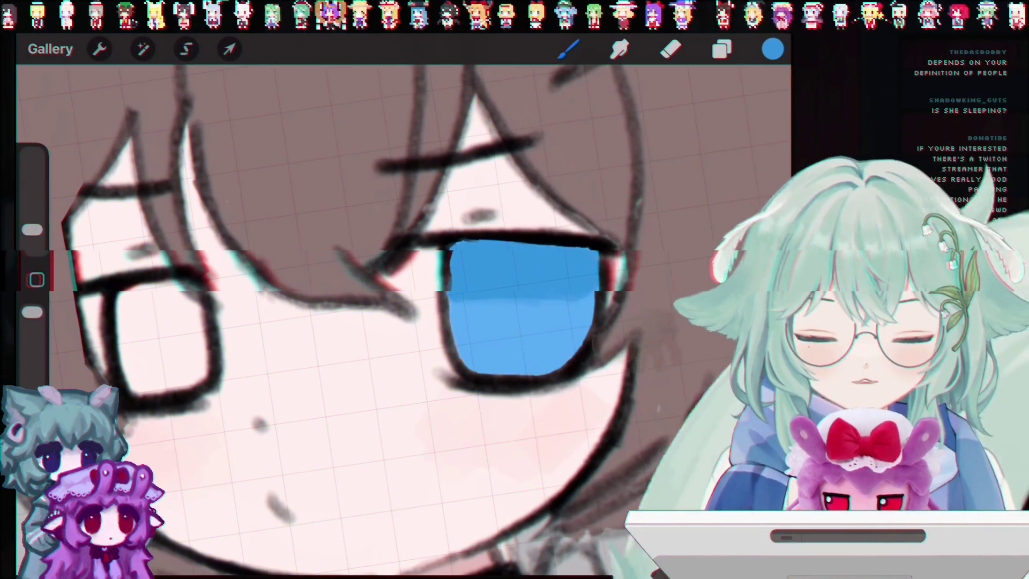
scroll(402, 321, "down", 3)
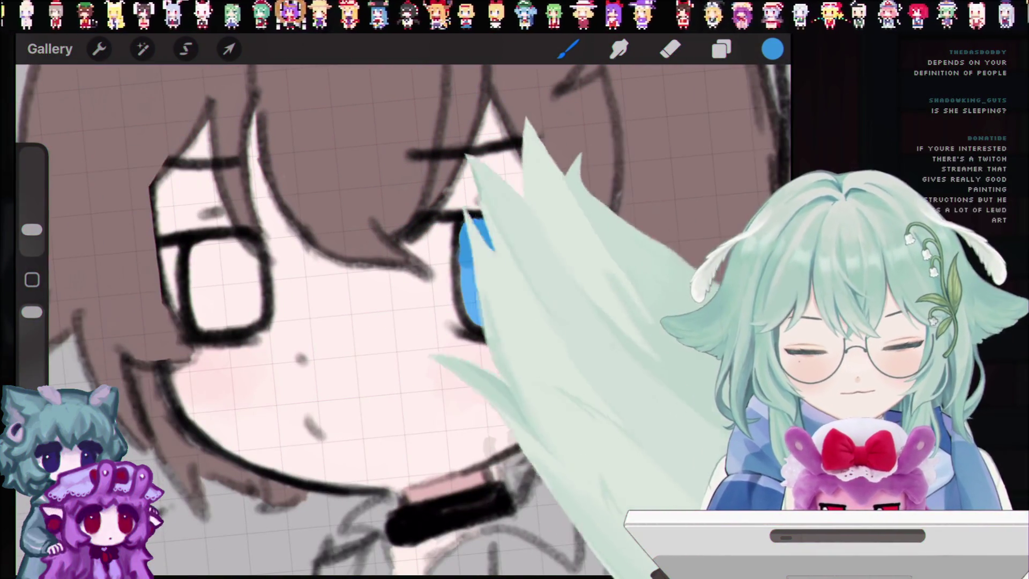
left_click_drag(518, 266, 518, 290)
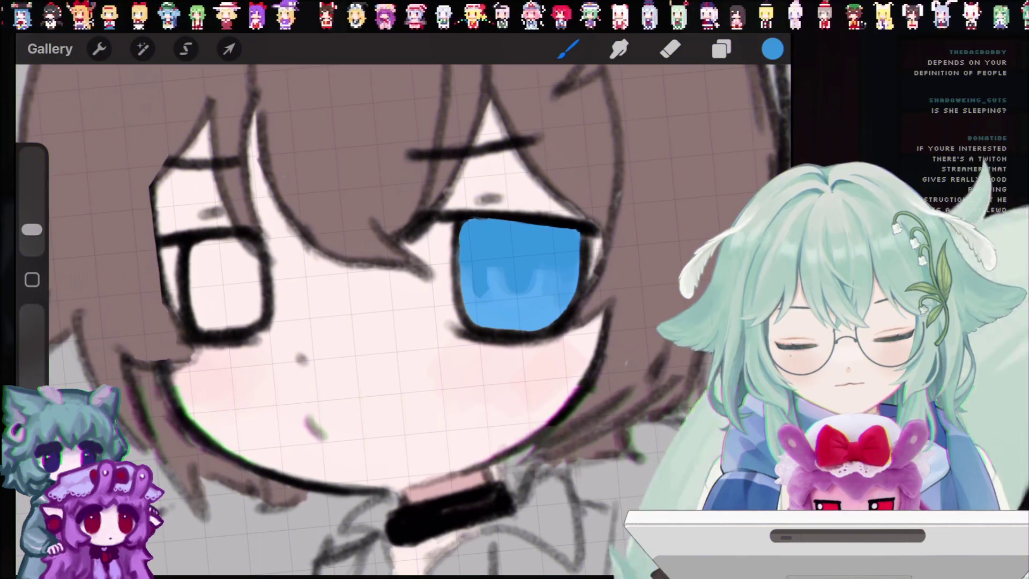
key("ctrl+z")
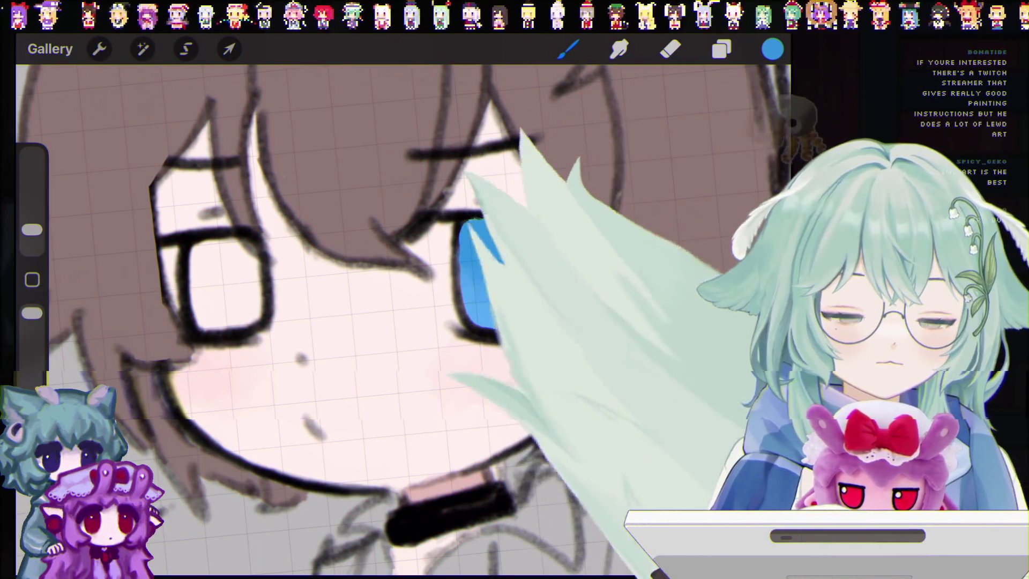
scroll(375, 322, "down", 3)
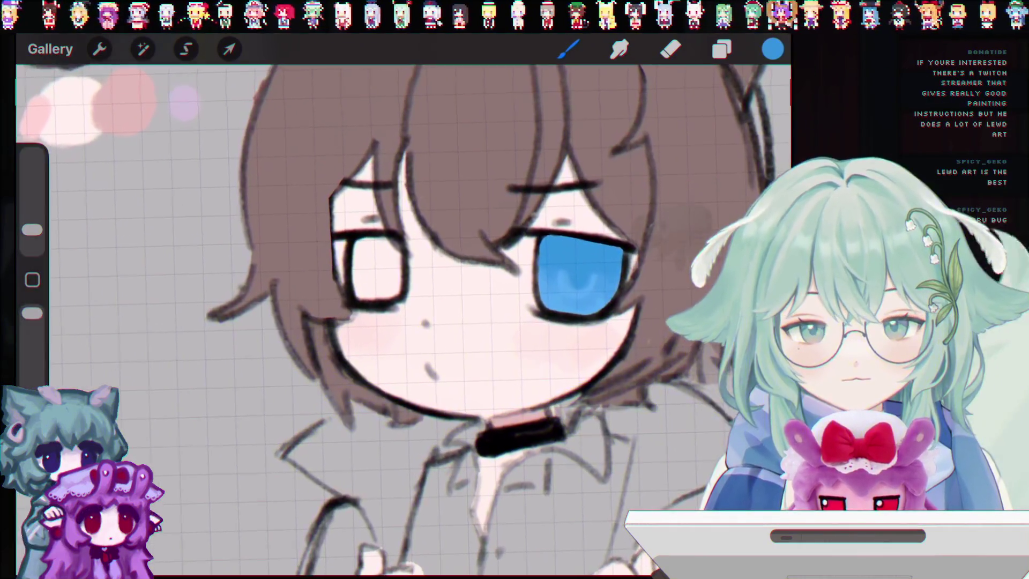
Fill the boy's left eye with the reference yellow, keeping a highlight, and undo a stray cheek stroke.
scroll(402, 322, "down", 5)
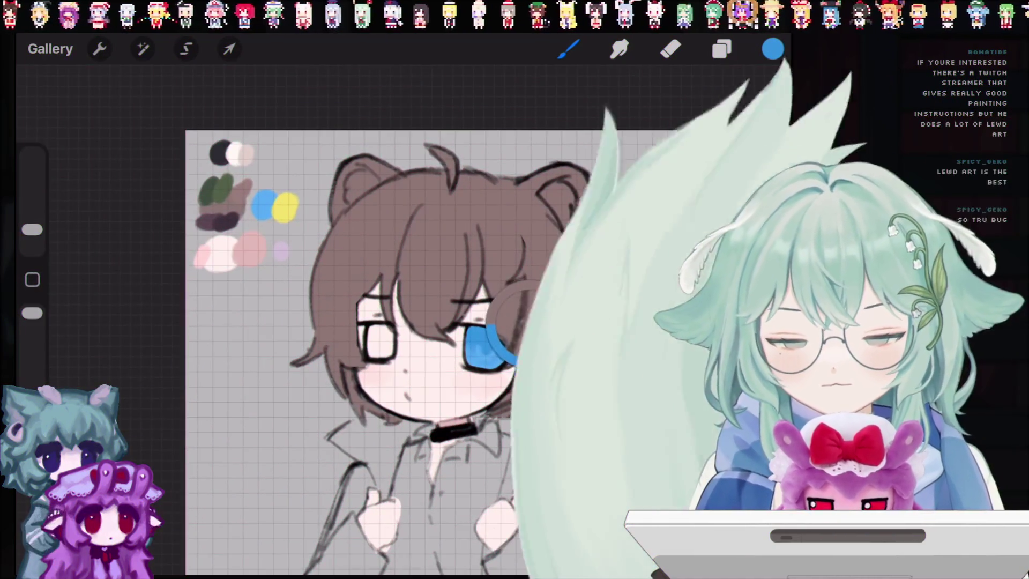
left_click(284, 208)
scroll(456, 322, "up", 5)
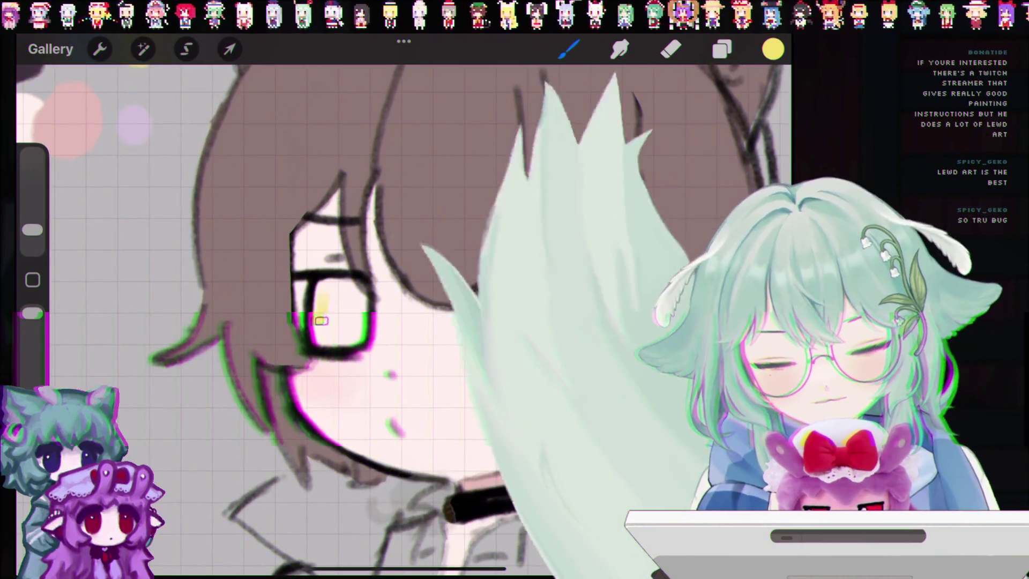
mouse_move(322, 294)
left_mouse_down()
mouse_move(325, 327)
mouse_move(343, 335)
left_mouse_up()
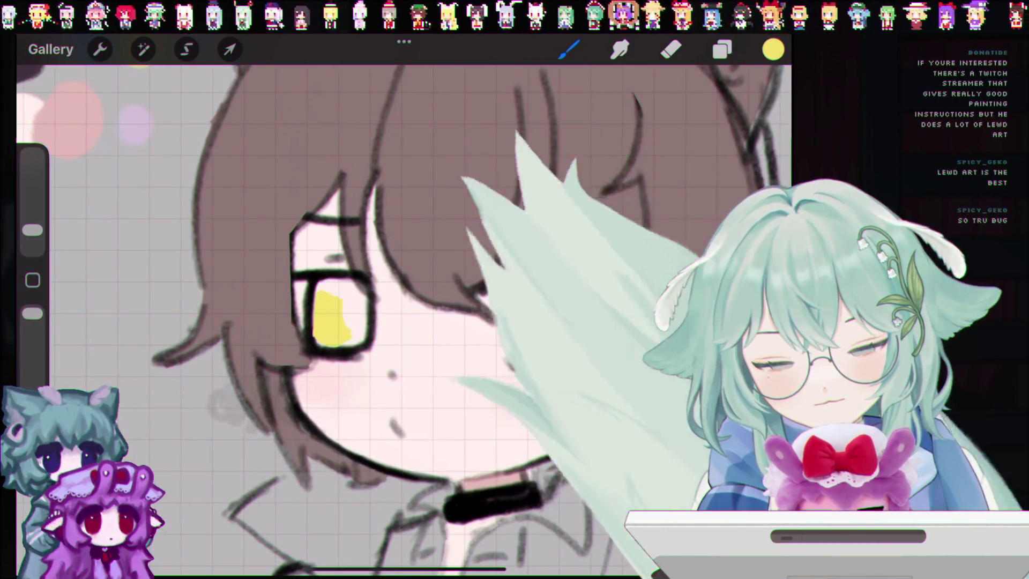
mouse_move(356, 293)
left_mouse_down()
mouse_move(328, 339)
mouse_move(347, 305)
left_mouse_up()
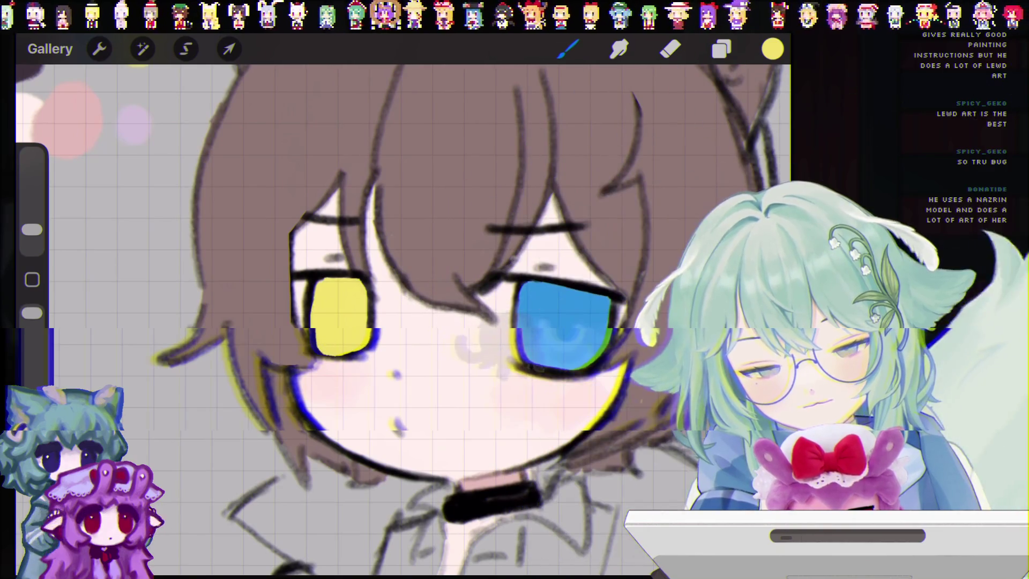
key("ctrl+z")
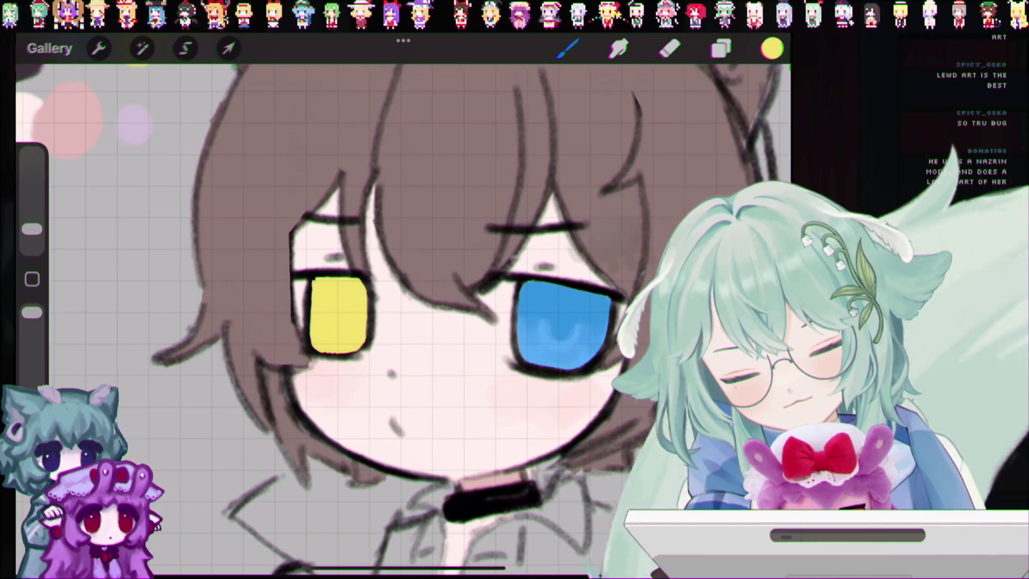
left_click_drag(458, 349, 402, 450)
key("ctrl+z")
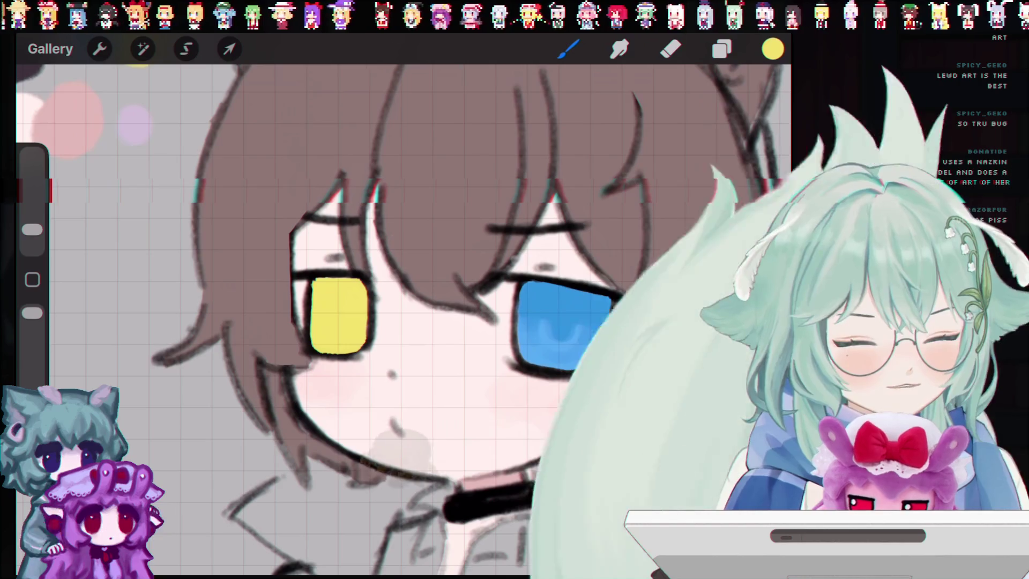
scroll(402, 322, "down", 3)
scroll(402, 321, "up", 3)
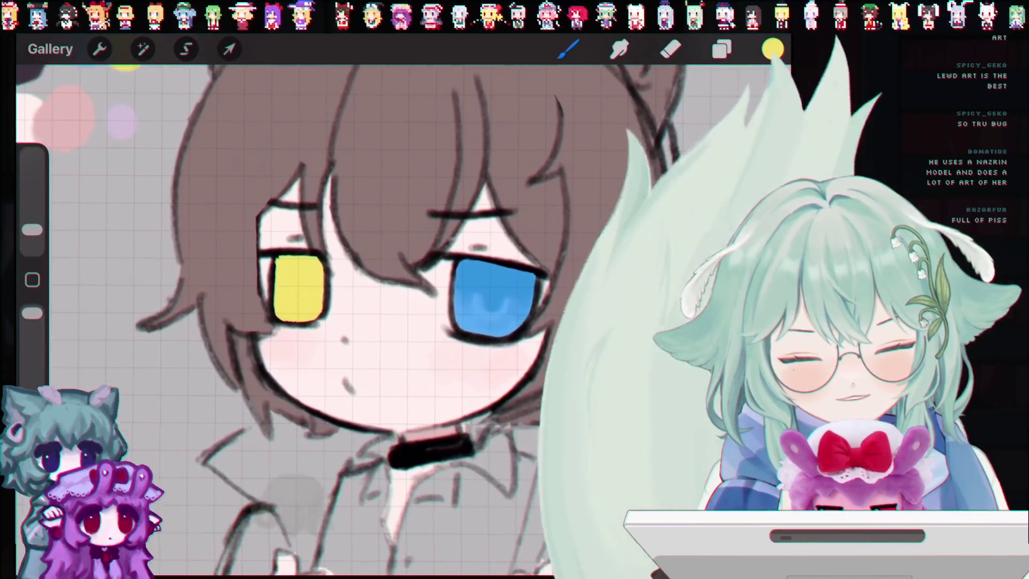
Zoom out to the whole character, sample a greyish-brown from the canvas, and undo a stroke.
scroll(402, 322, "up", 2)
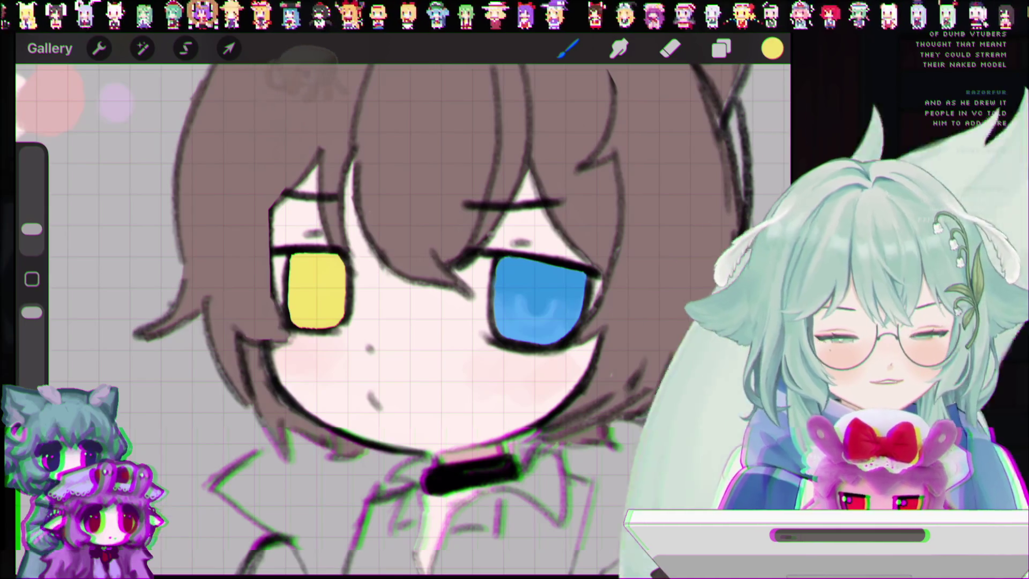
scroll(375, 322, "down", 5)
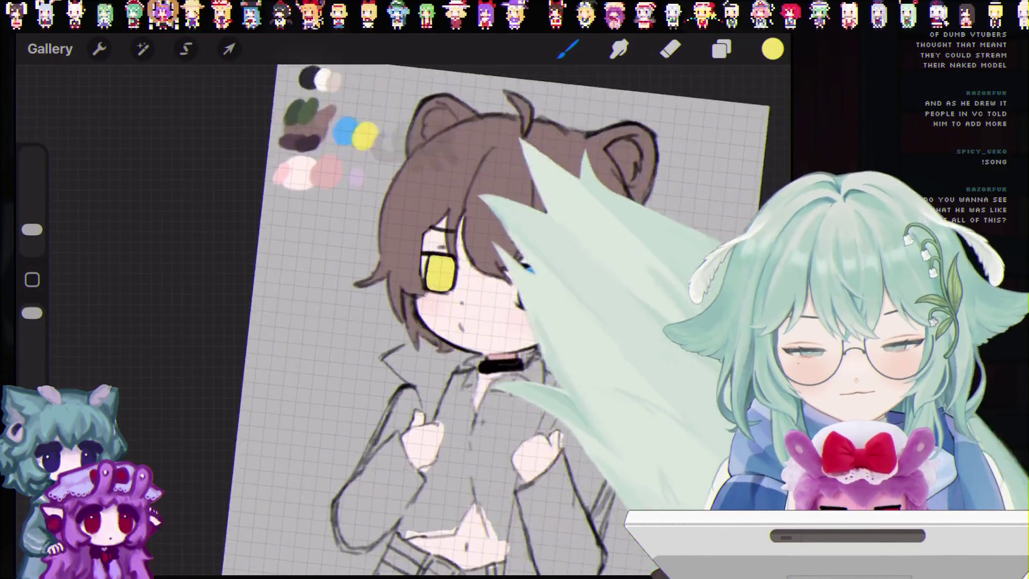
scroll(419, 321, "down", 2)
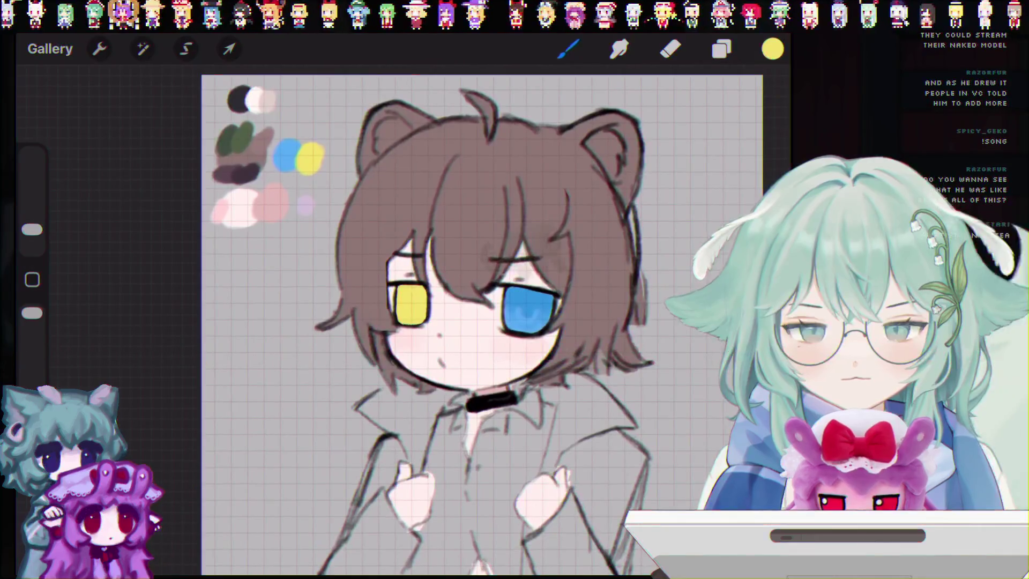
left_click(300, 275)
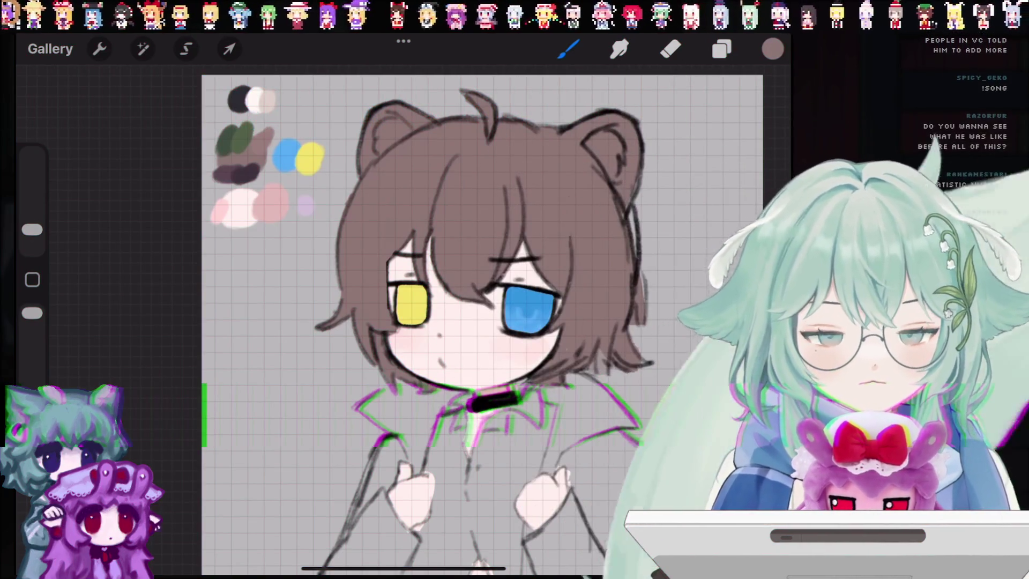
scroll(456, 343, "down", 2)
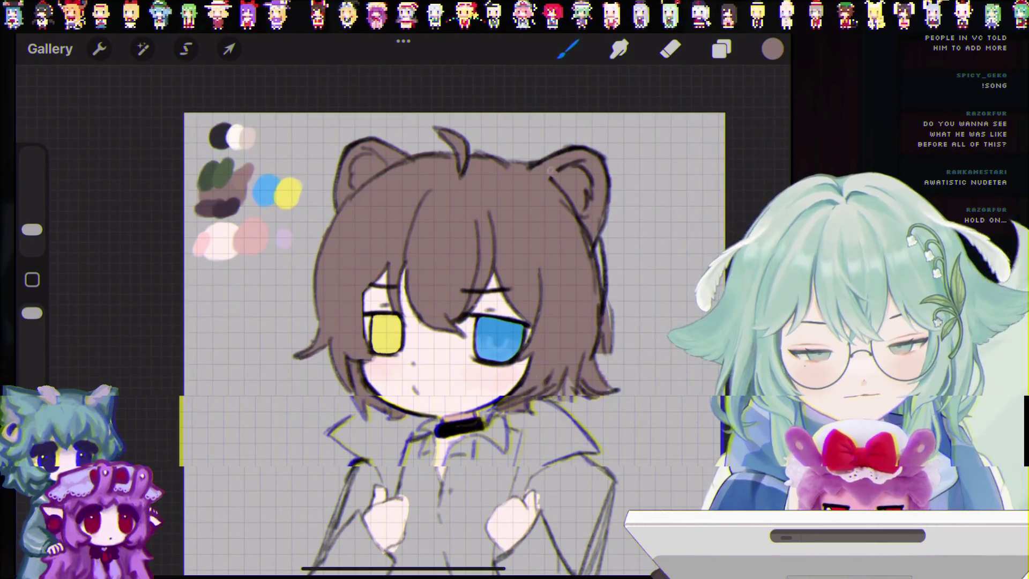
key("ctrl+z")
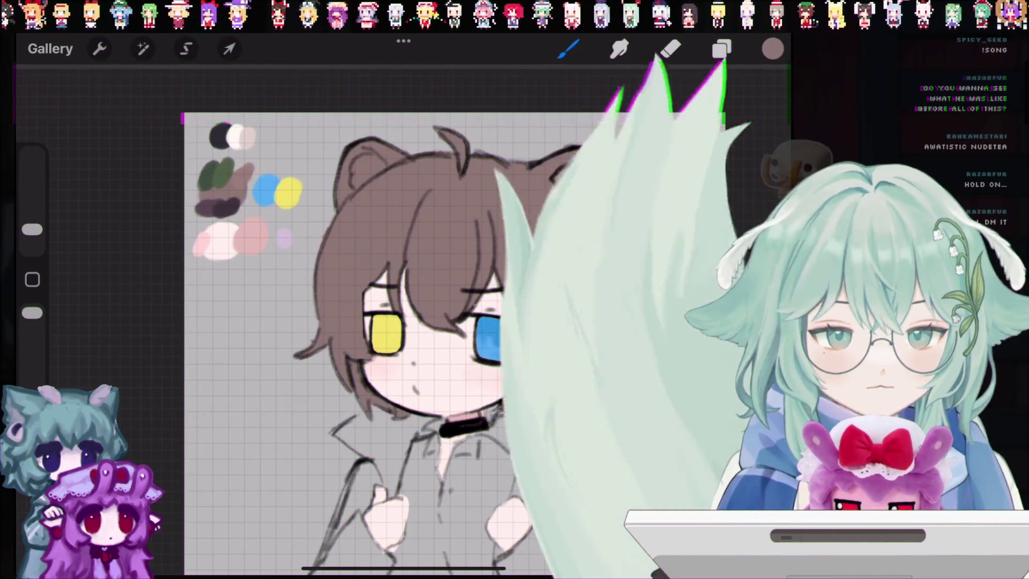
scroll(402, 321, "up", 5)
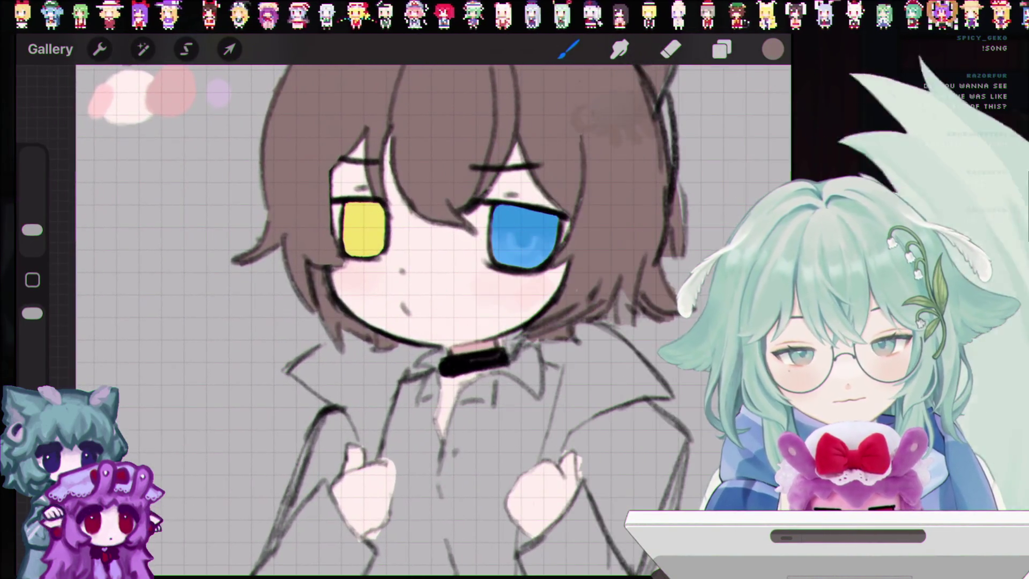
Set the brush size to 2% and undo trial strokes near the nose and collar.
scroll(429, 322, "down", 3)
scroll(428, 321, "up", 2)
left_click_drag(32, 230, 32, 236)
mouse_move(423, 263)
left_mouse_down()
mouse_move(451, 300)
mouse_move(391, 332)
mouse_move(365, 375)
mouse_move(301, 418)
left_mouse_up()
scroll(429, 300, "up", 5)
key("ctrl+z")
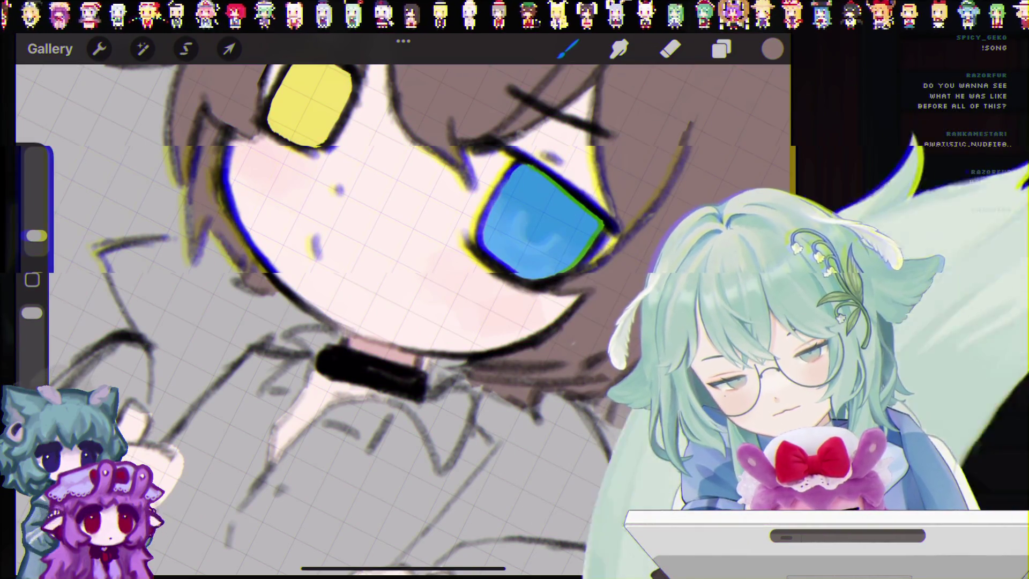
key("ctrl+z")
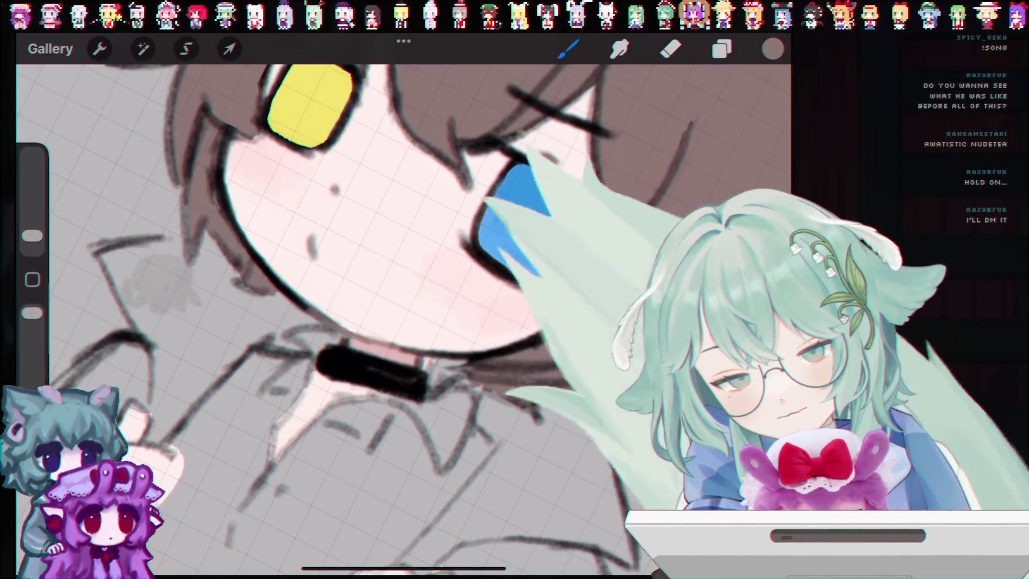
key("ctrl+z")
Sample black, pink and white, then settle on dark grey from the choker as the painting colour.
left_click_drag(370, 343, 304, 299)
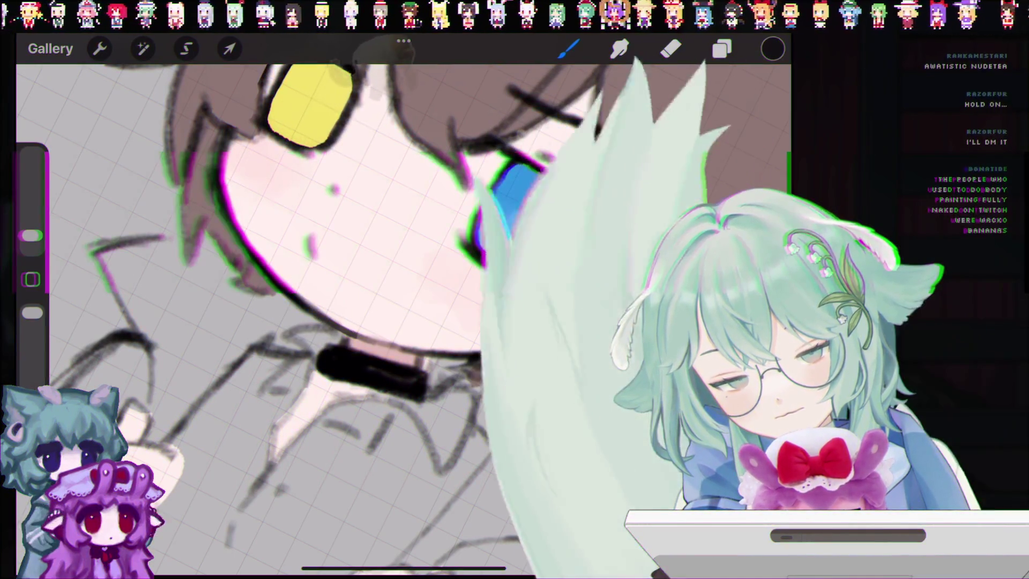
key("ctrl+z")
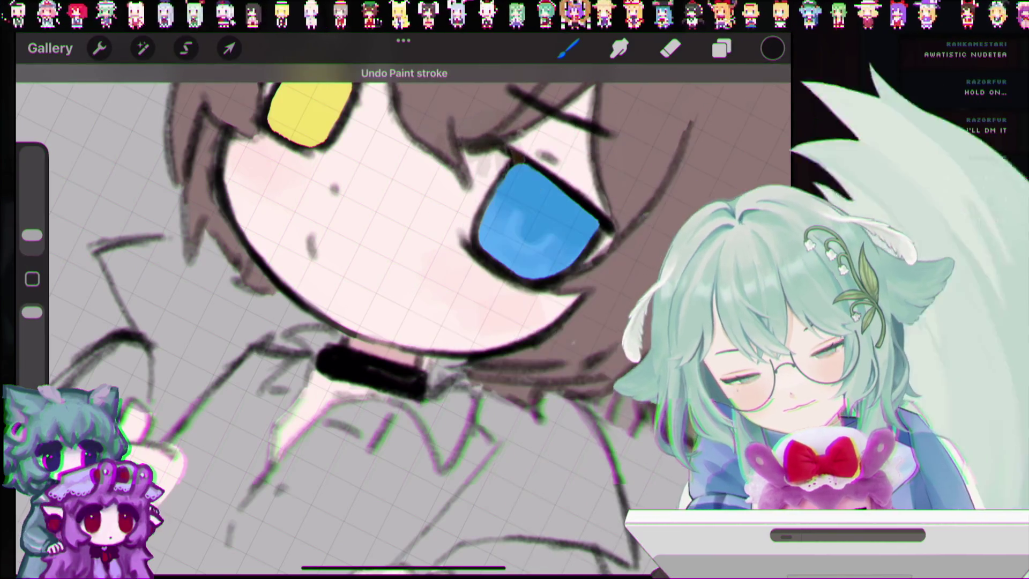
left_click(376, 349)
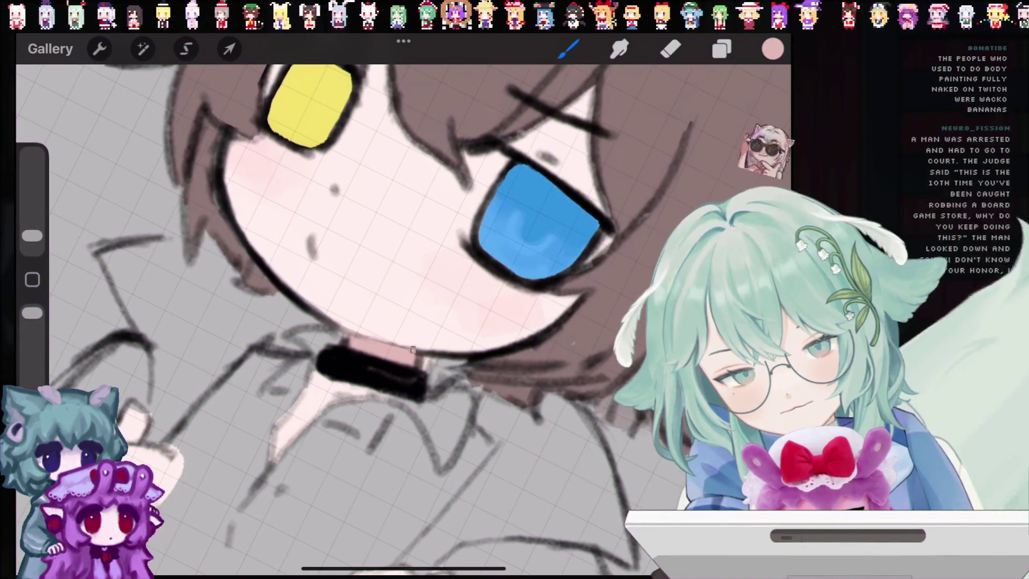
key("ctrl+z")
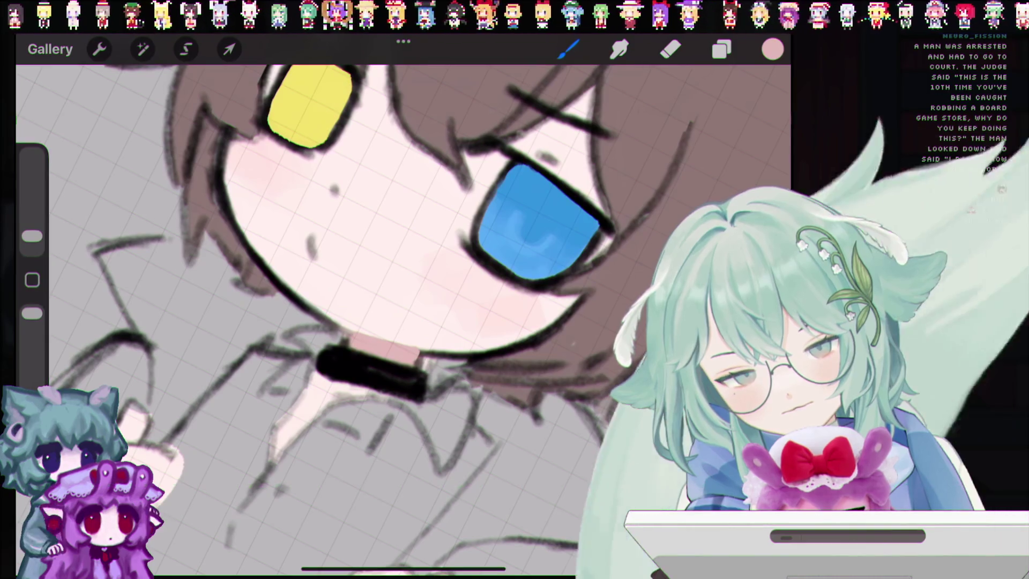
left_click(32, 280)
left_click(402, 359)
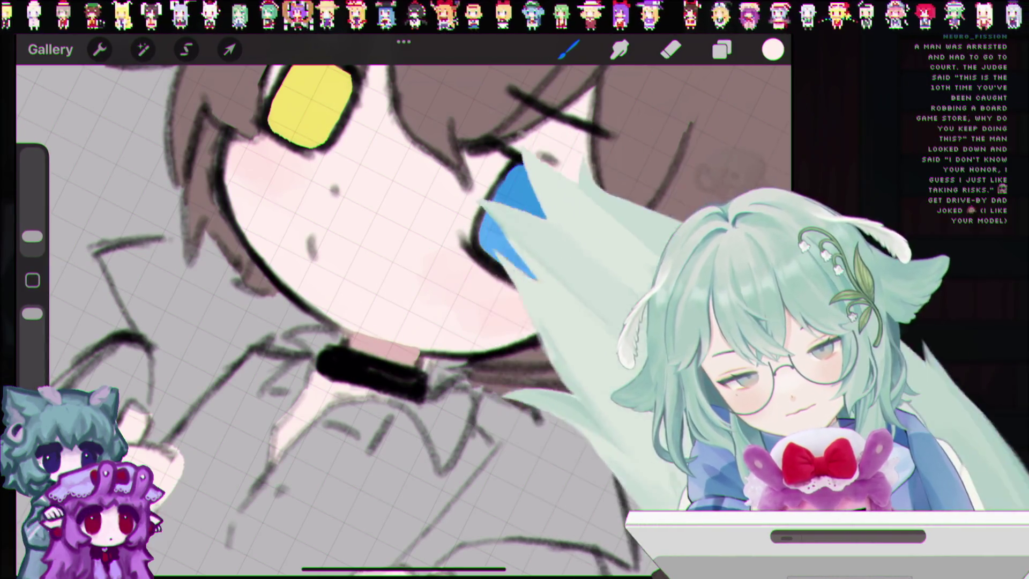
scroll(402, 316, "down", 5)
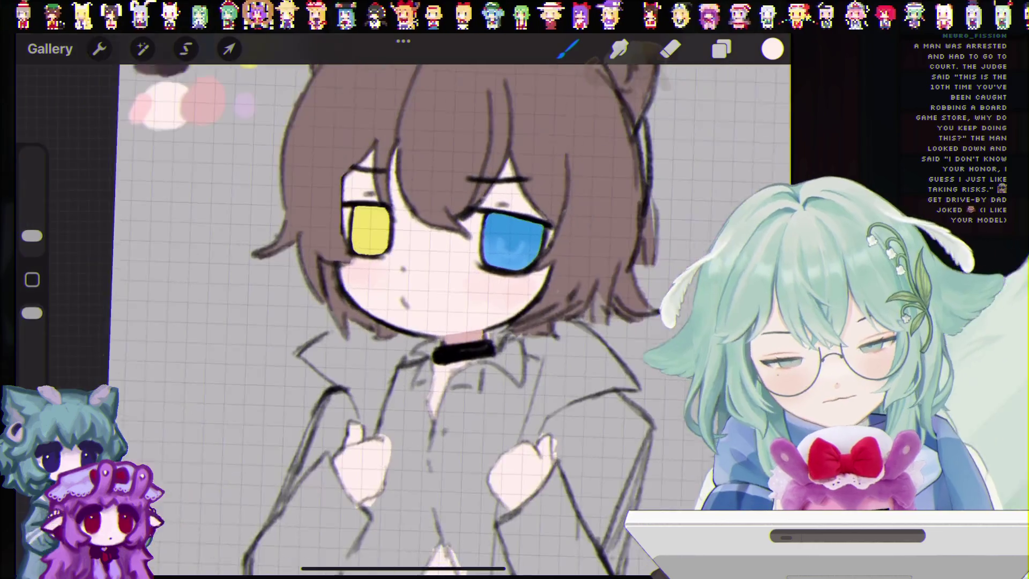
scroll(402, 316, "up", 3)
left_click(32, 279)
mouse_move(421, 345)
left_mouse_down()
mouse_move(467, 364)
mouse_move(443, 361)
left_mouse_up()
mouse_move(418, 252)
left_mouse_down()
mouse_move(375, 290)
mouse_move(386, 300)
left_mouse_up()
scroll(402, 316, "up", 3)
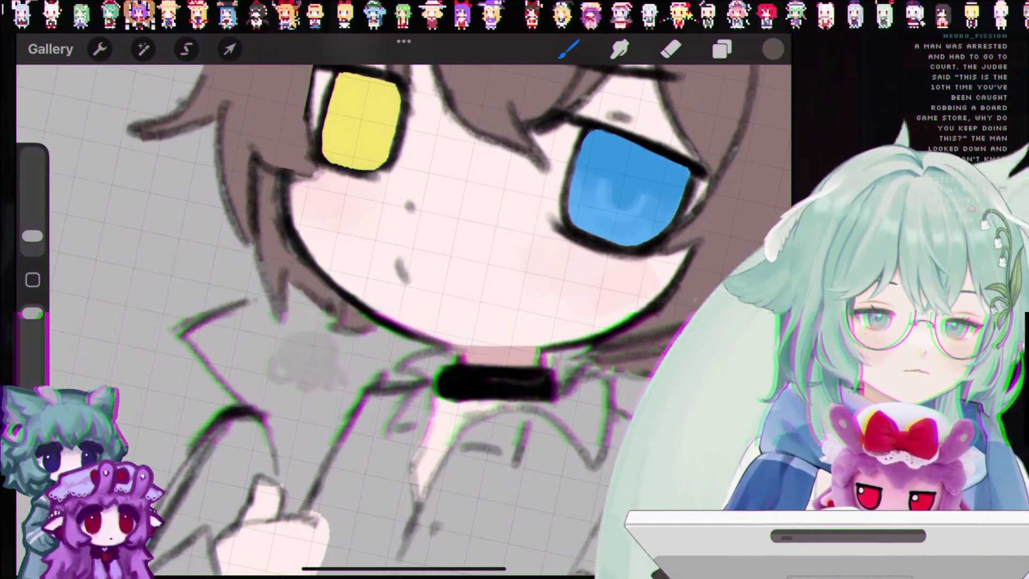
left_click_drag(301, 391, 242, 412)
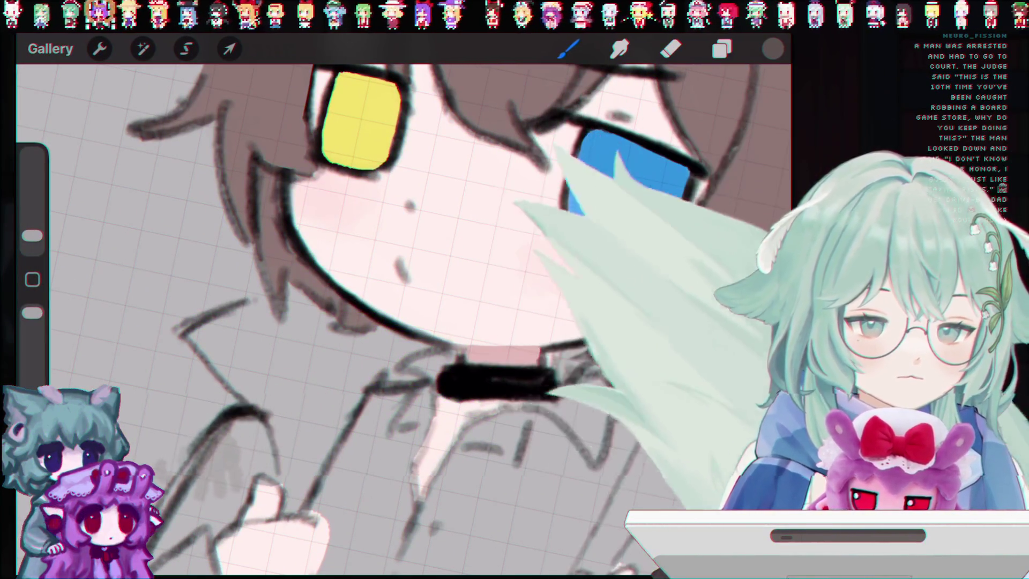
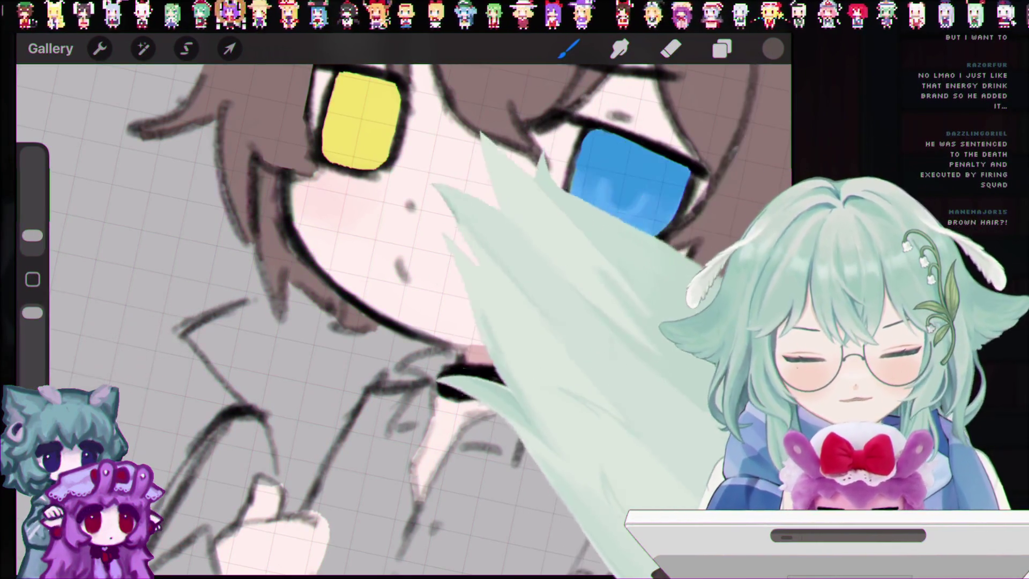
Undo the stray grey marks on the cheek and the blue eye.
mouse_move(498, 384)
left_mouse_down()
mouse_move(551, 356)
mouse_move(408, 408)
mouse_move(429, 368)
left_mouse_up()
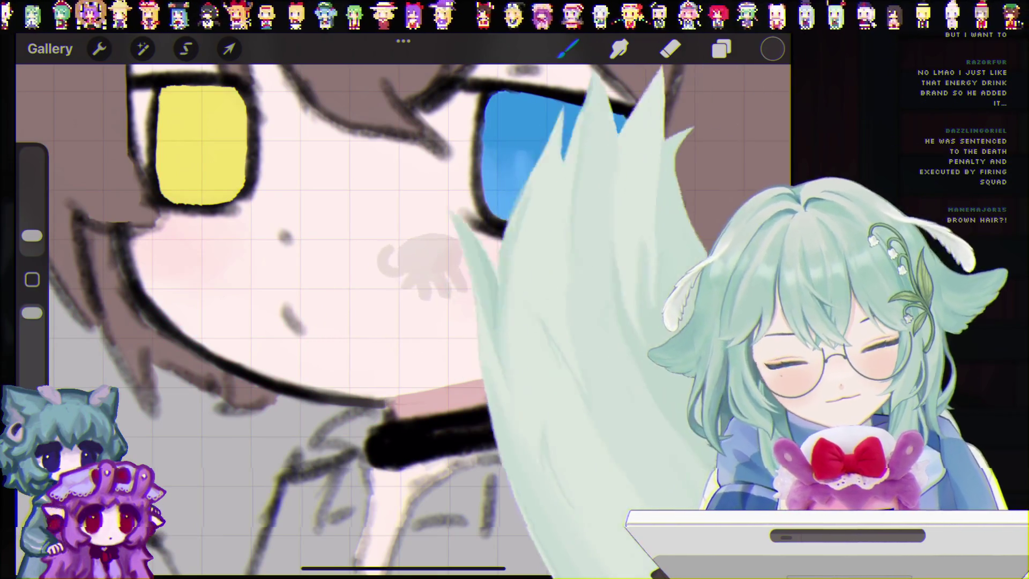
key("ctrl+z")
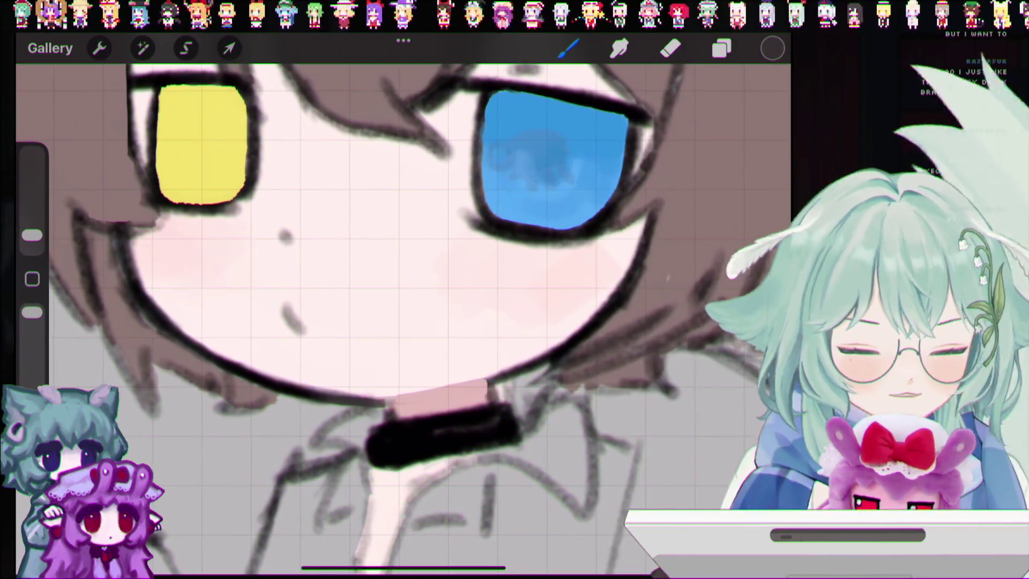
key("ctrl+z")
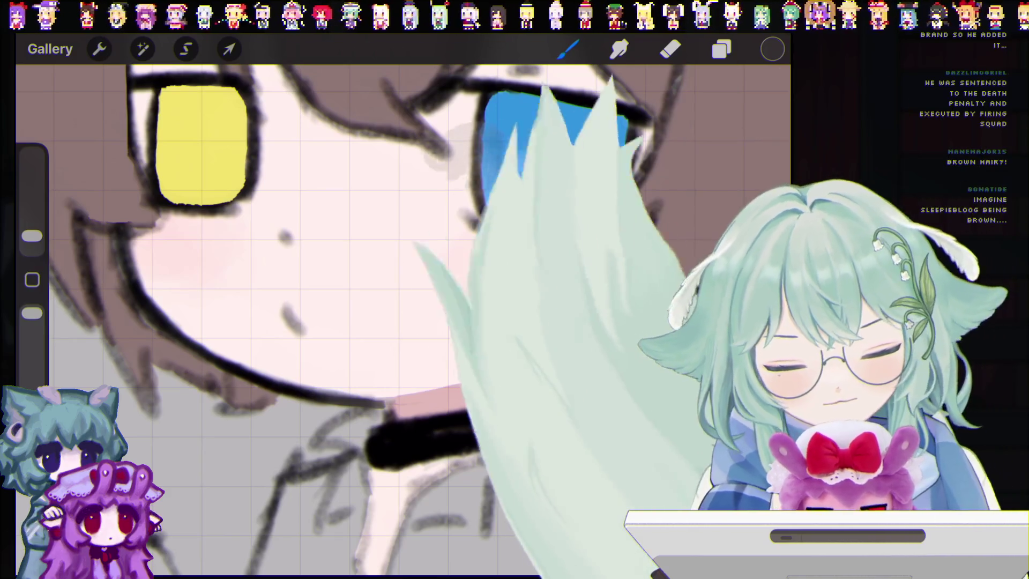
scroll(402, 322, "up", 3)
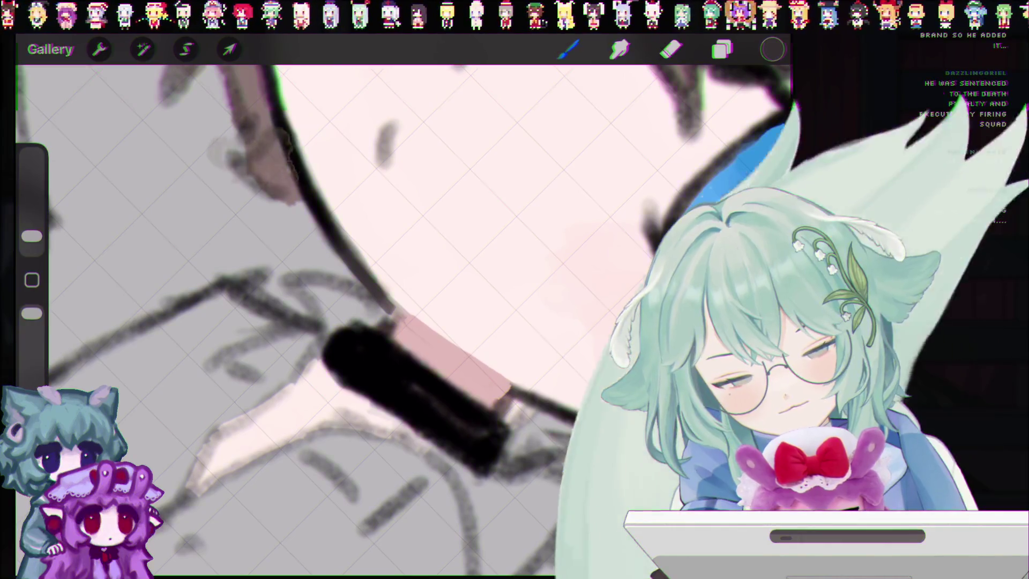
key("ctrl+z")
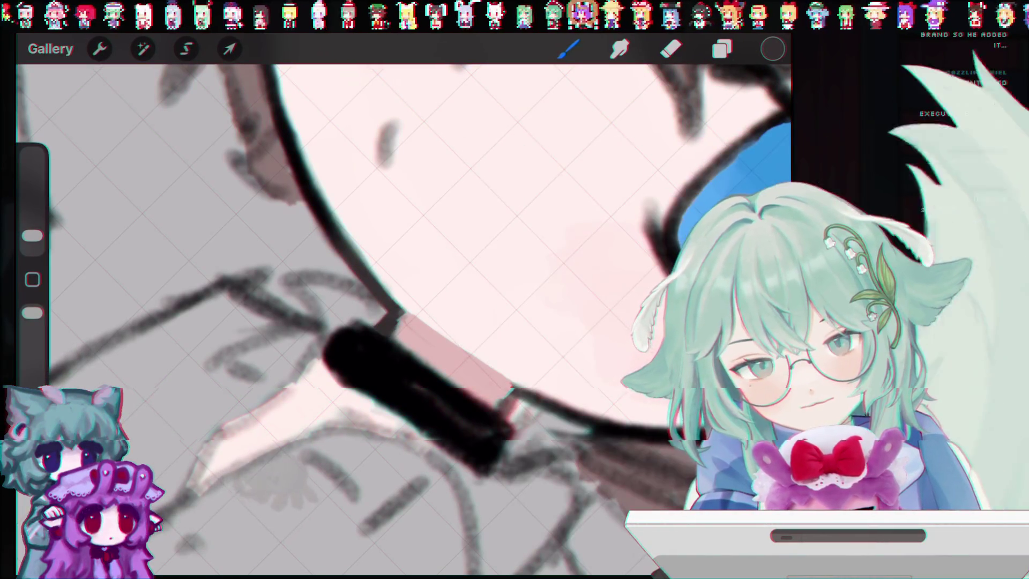
Set the brush to 4% and fill the choker solid dark.
left_click_drag(365, 335, 432, 370)
key("ctrl+z")
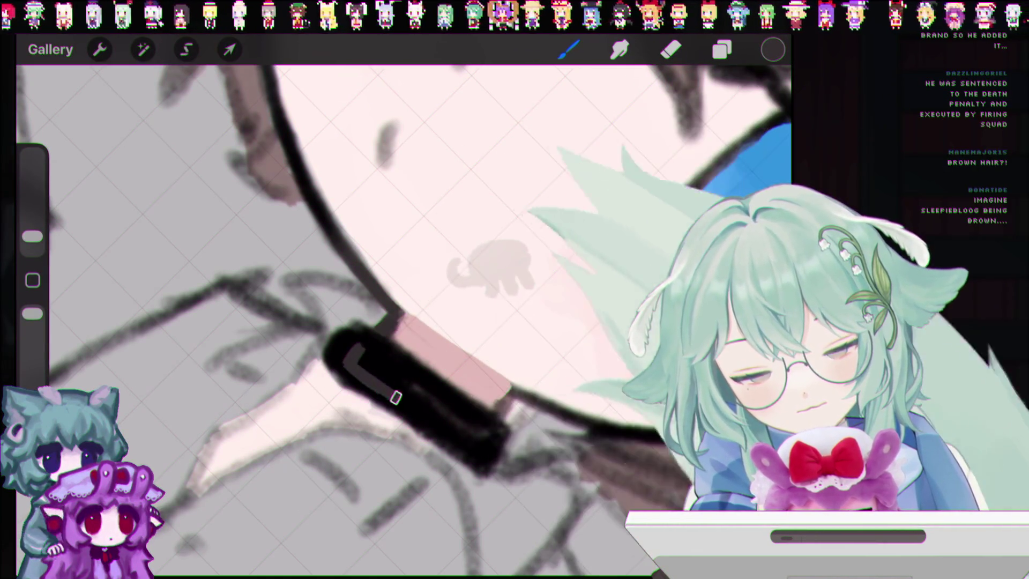
left_click_drag(386, 375, 419, 416)
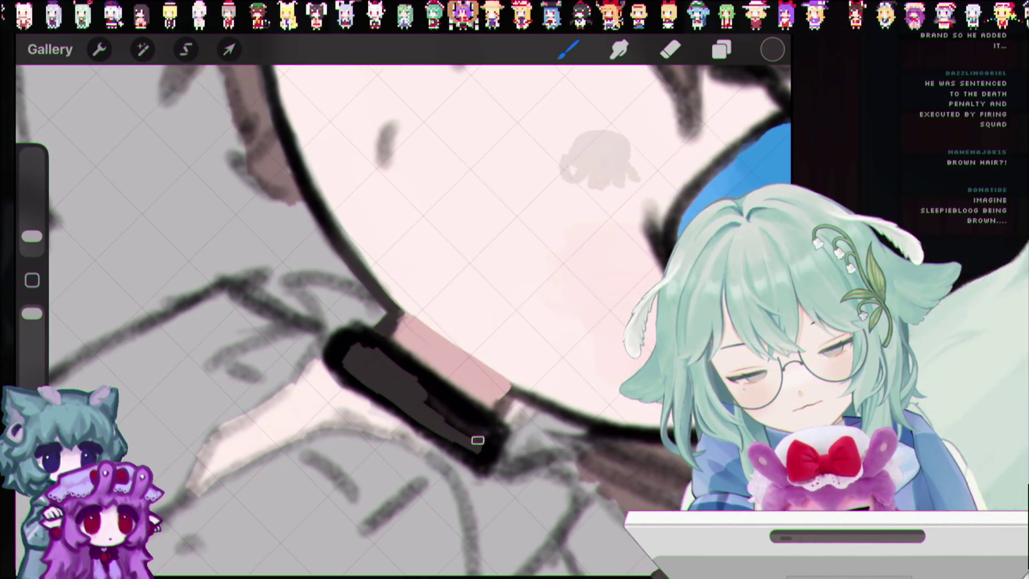
left_click_drag(32, 236, 32, 228)
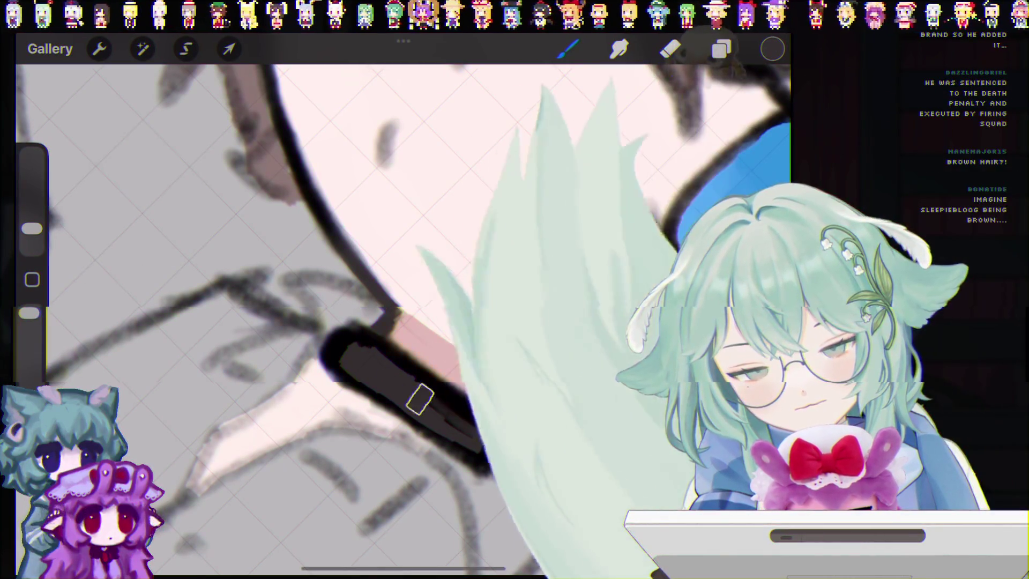
left_click_drag(409, 393, 474, 429)
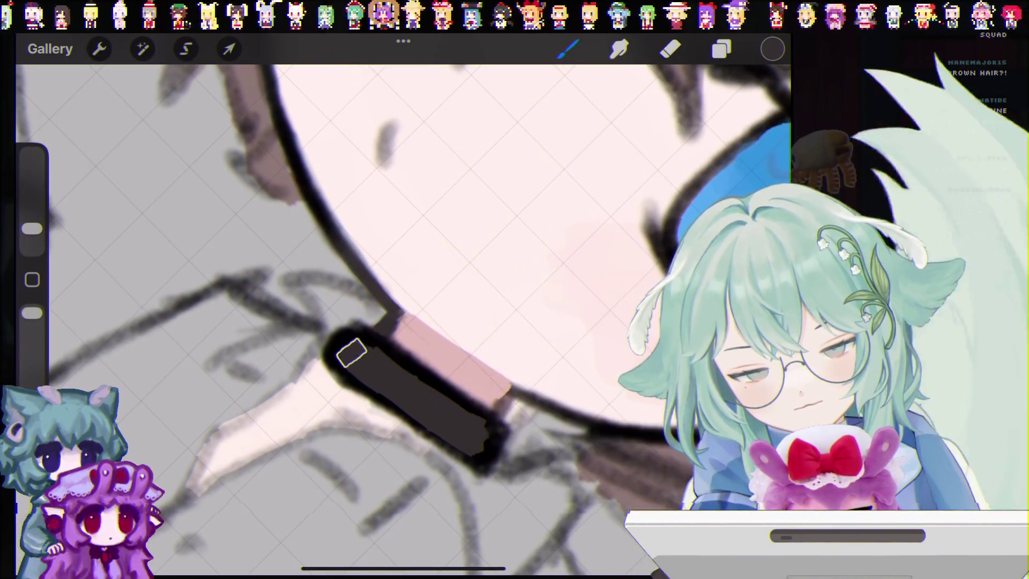
scroll(447, 414, "down", 5)
scroll(402, 322, "down", 3)
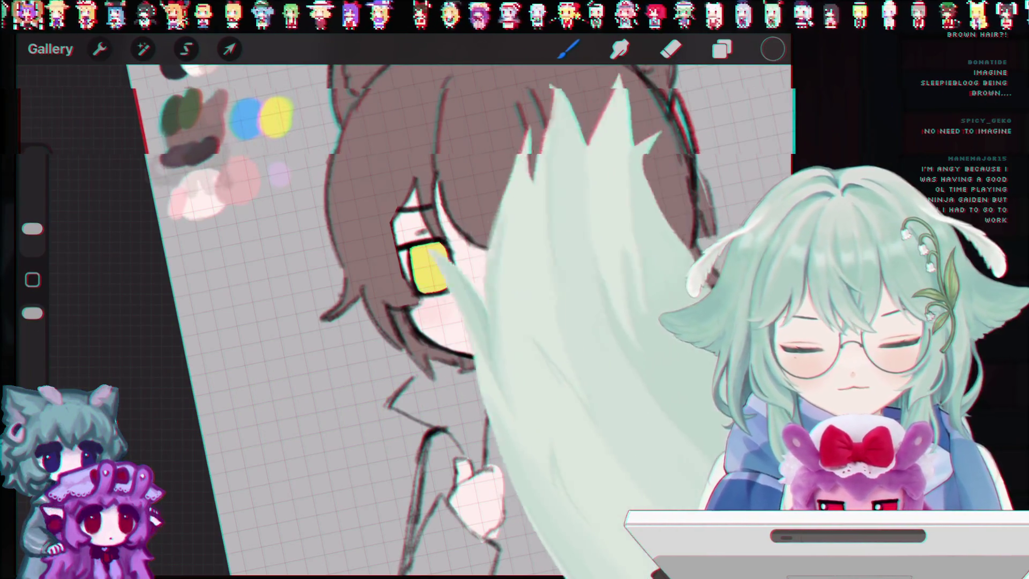
Paint a dark-green streak curving down through the bangs.
scroll(370, 273, "up", 3)
scroll(402, 322, "down", 3)
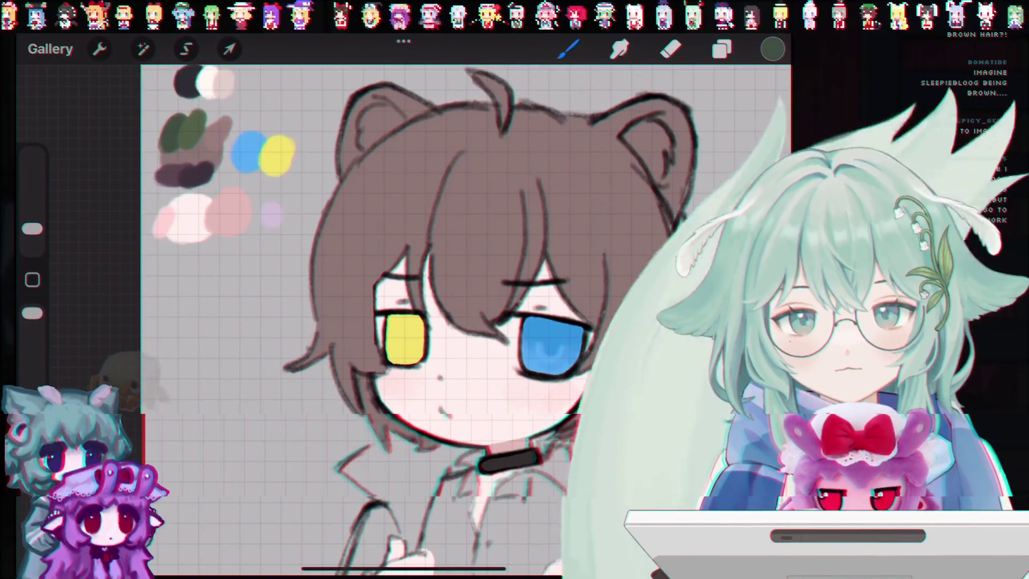
scroll(402, 322, "up", 2)
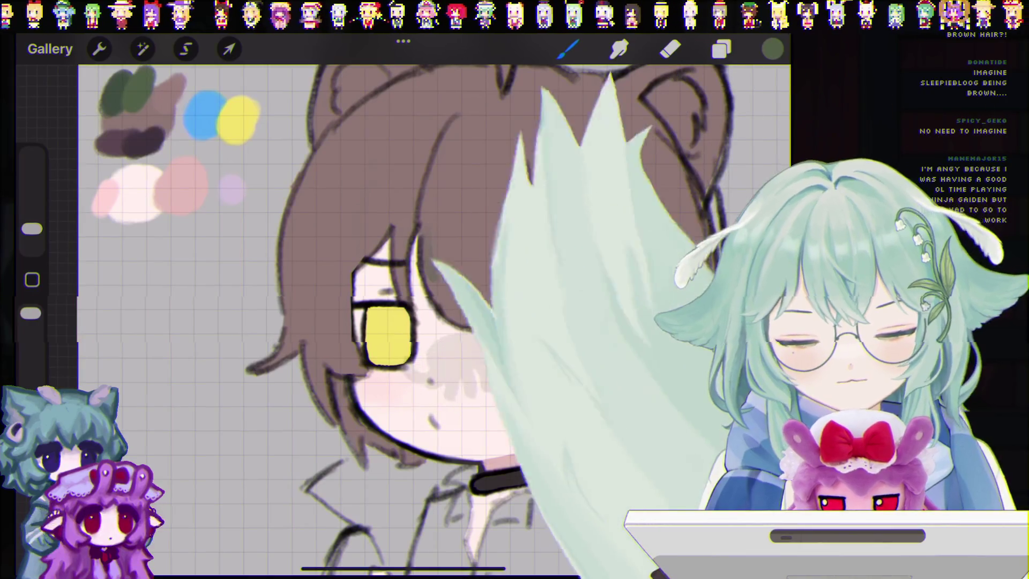
left_click_drag(427, 241, 437, 284)
left_click_drag(424, 223, 437, 295)
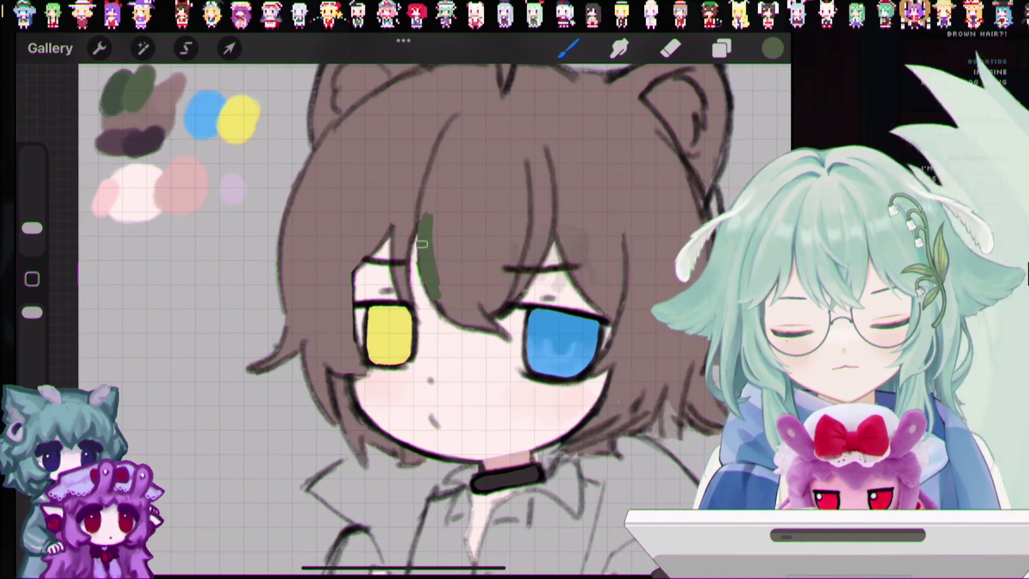
key("ctrl+z")
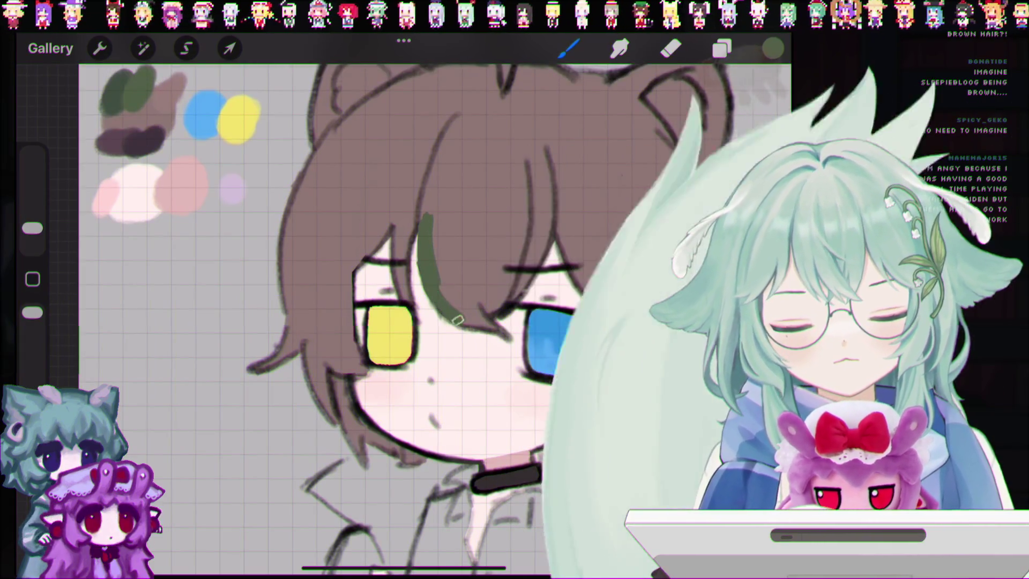
left_click_drag(455, 316, 485, 328)
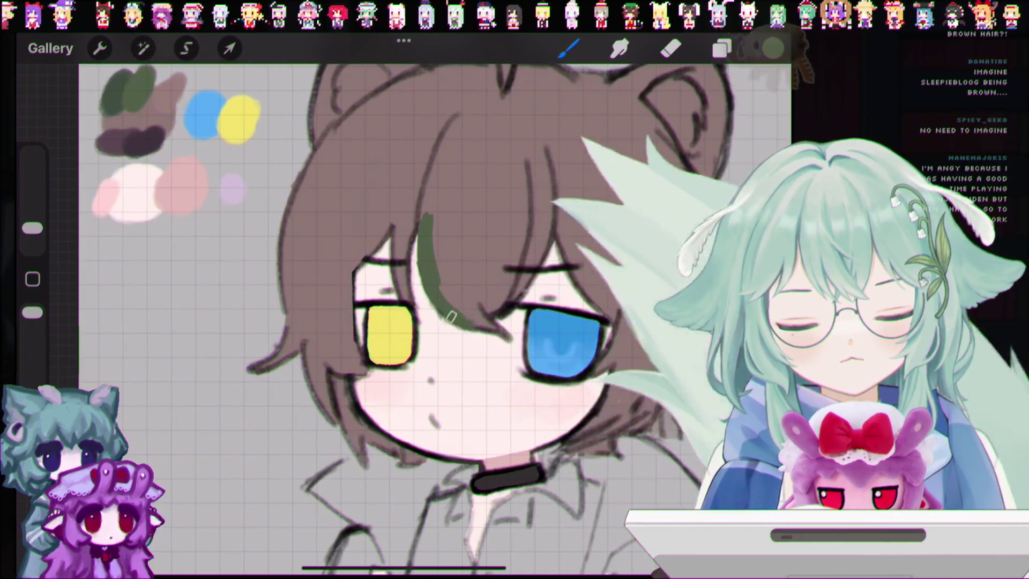
Try brush sizes from 2% to 5%, undoing the unsatisfactory green strands.
left_click_drag(33, 228, 32, 226)
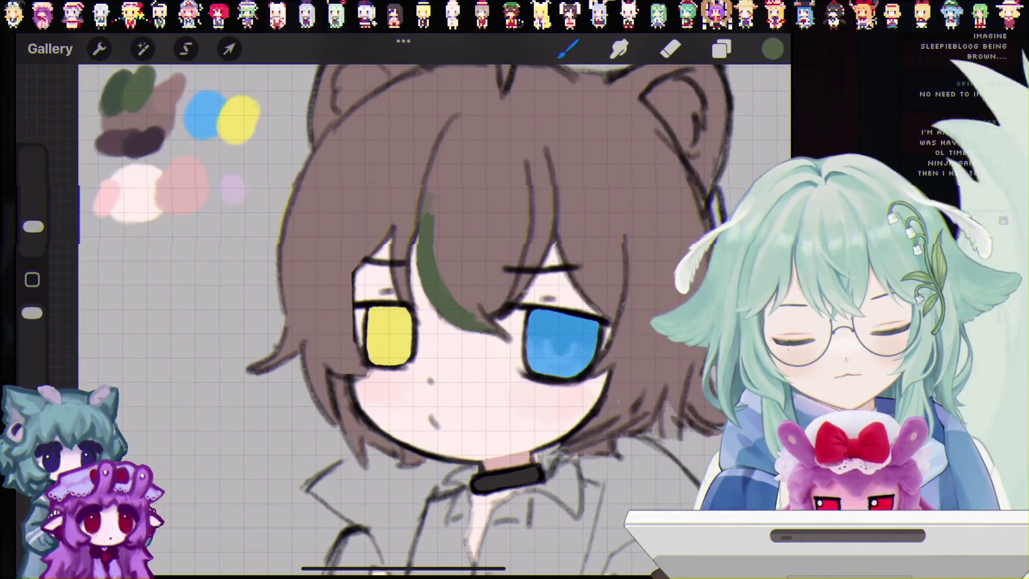
left_click_drag(32, 227, 32, 233)
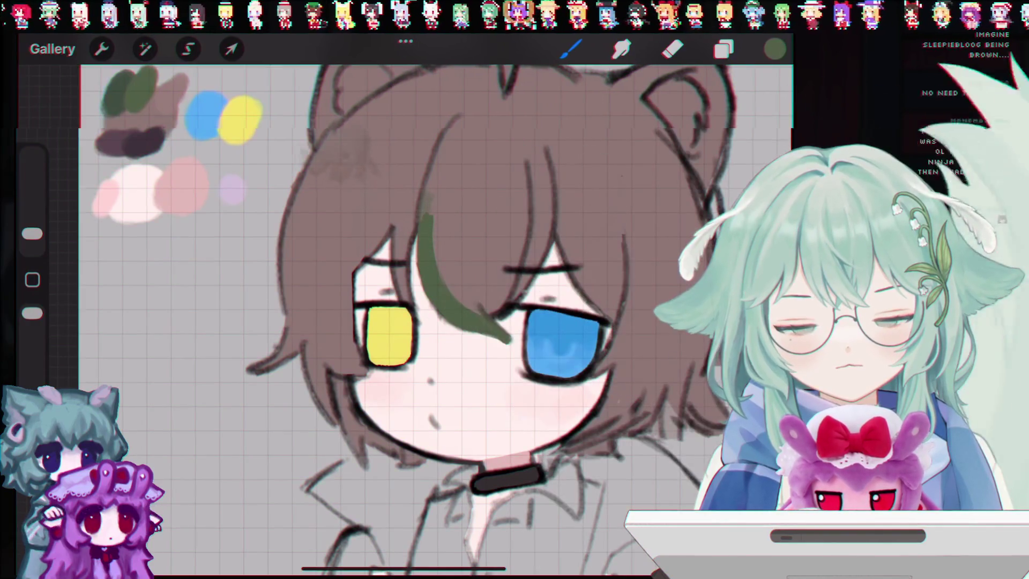
left_click_drag(32, 234, 32, 218)
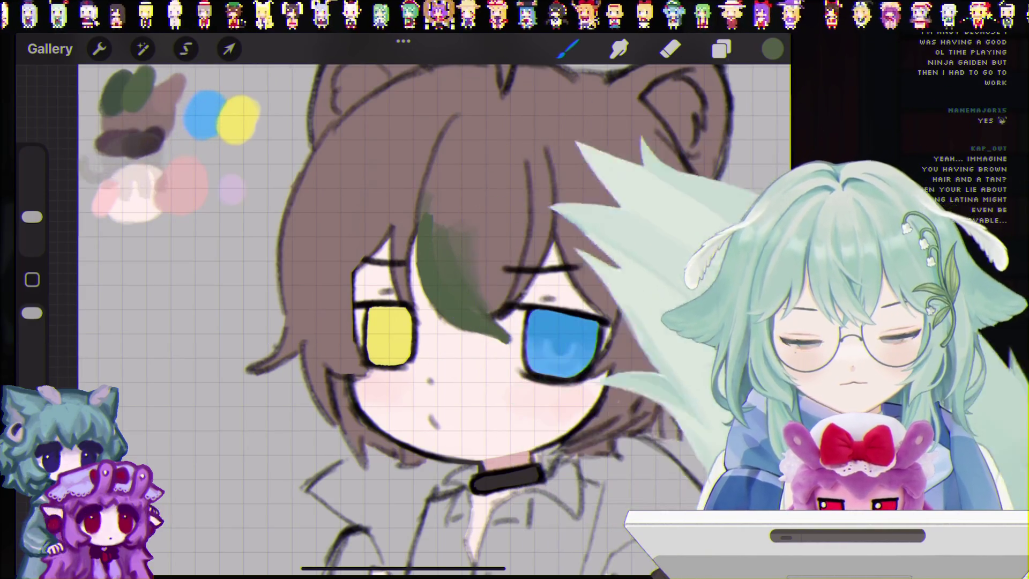
key("ctrl+z")
left_click_drag(32, 217, 35, 225)
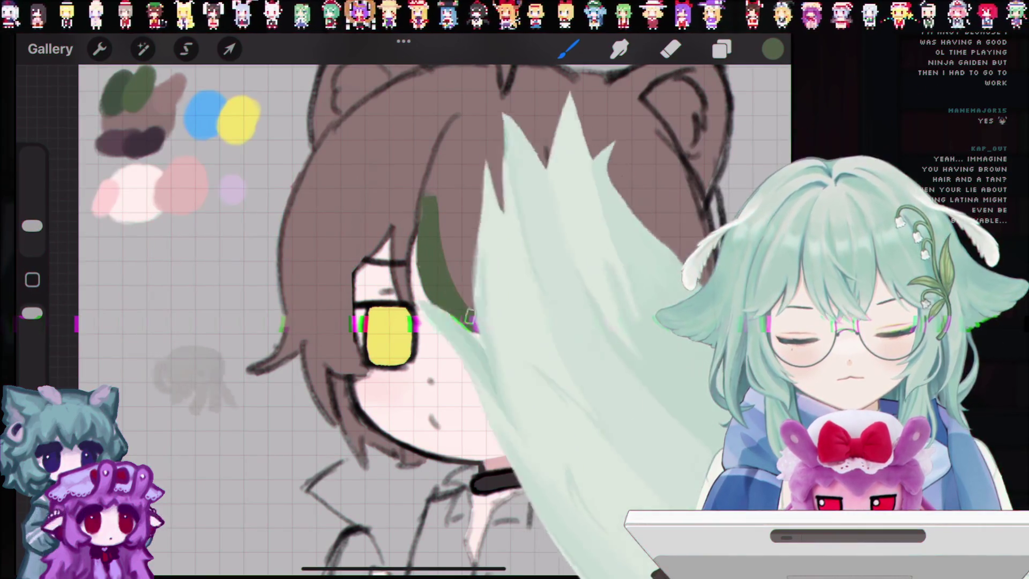
key("ctrl+z")
key("ctrl+z")
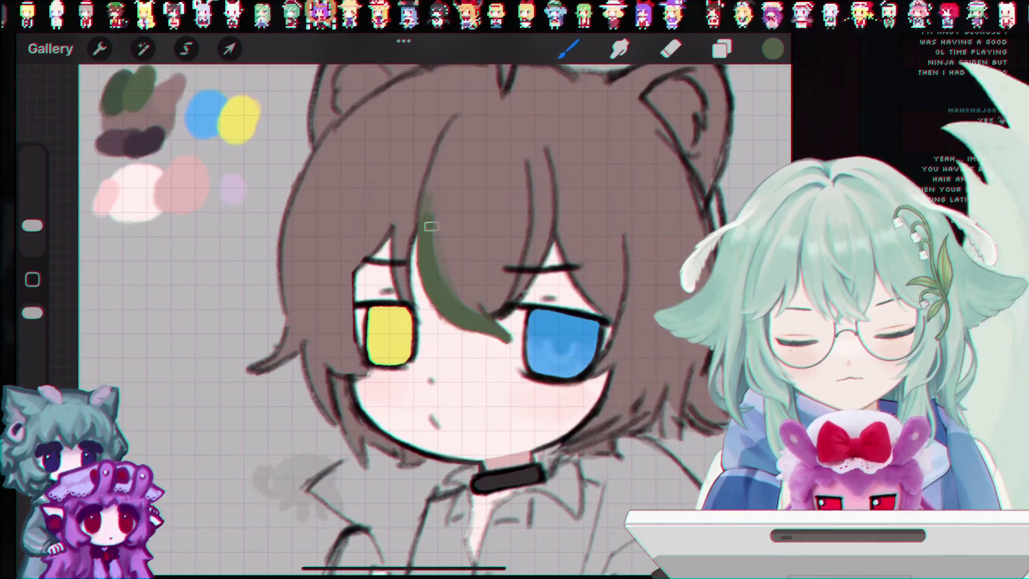
left_click_drag(31, 226, 31, 233)
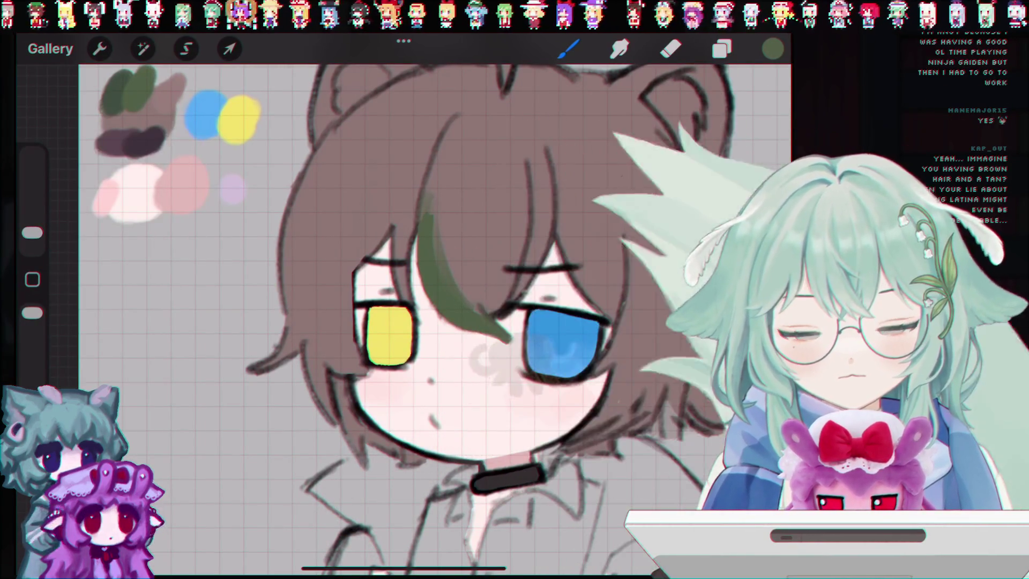
left_click_drag(460, 205, 492, 313)
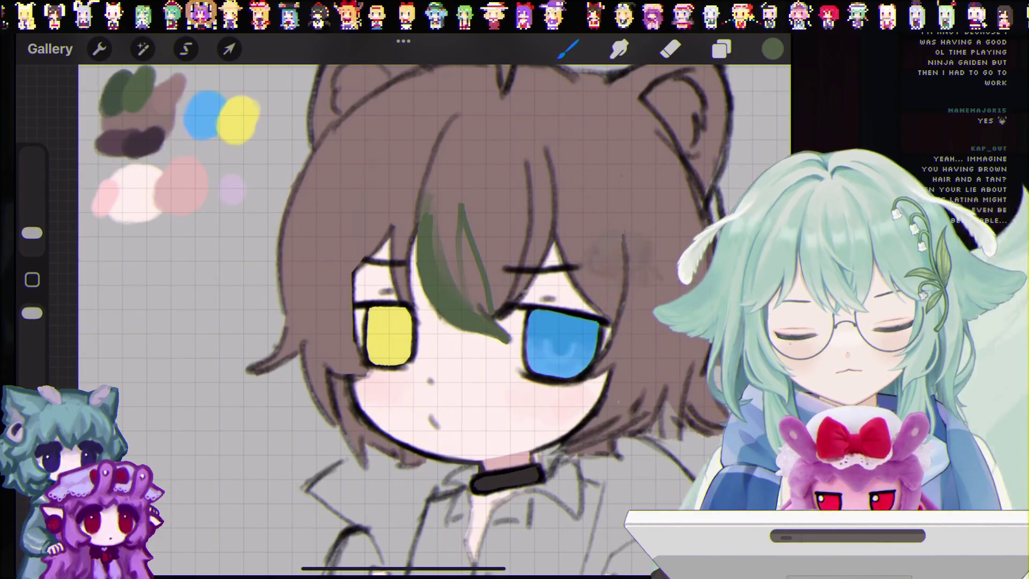
key("ctrl+z")
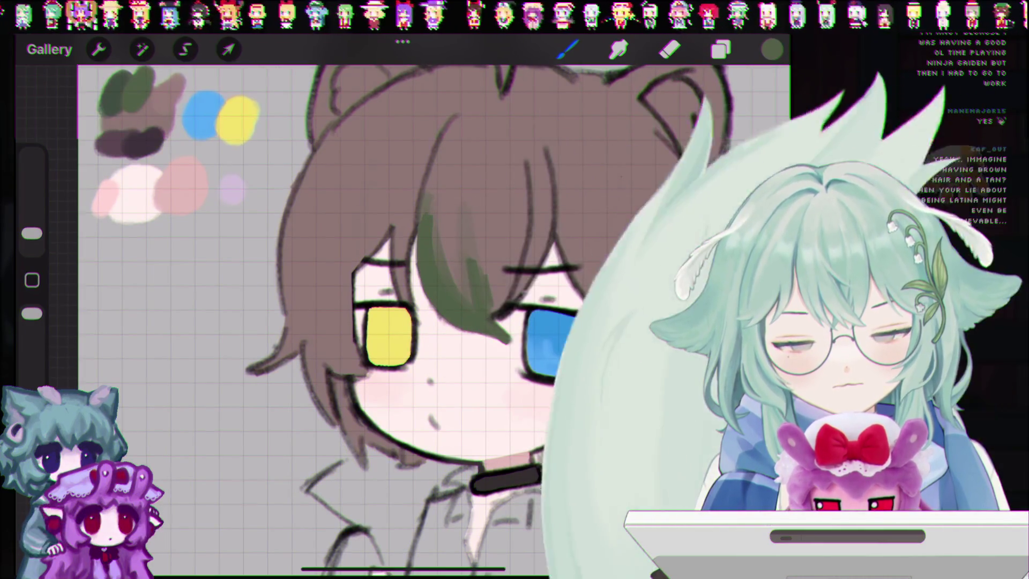
left_click_drag(31, 233, 32, 227)
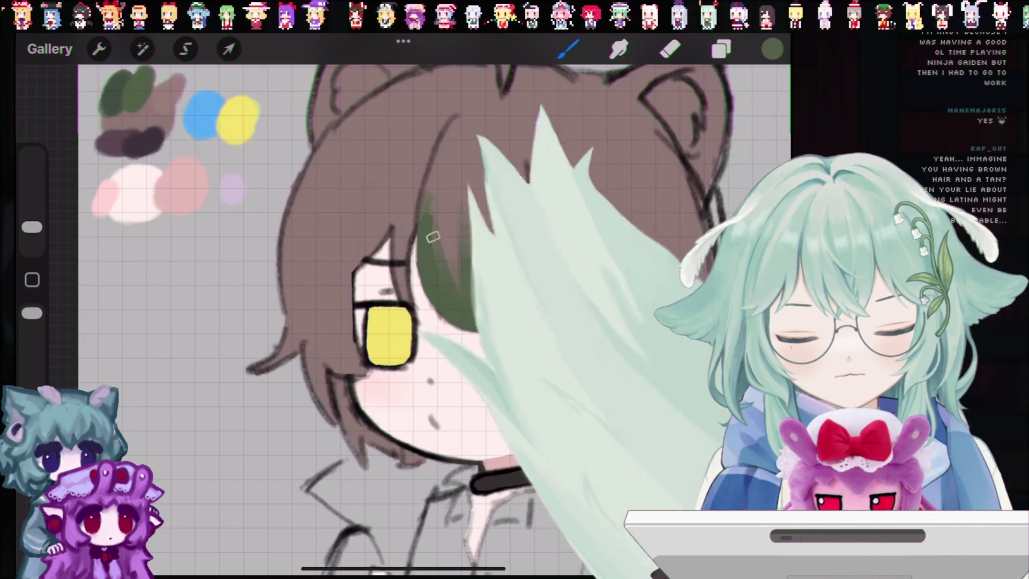
Enlarge the brush to 8% and remove a faint grey test stroke over the hair.
left_click(568, 49)
left_click(568, 49)
left_click_drag(32, 227, 32, 221)
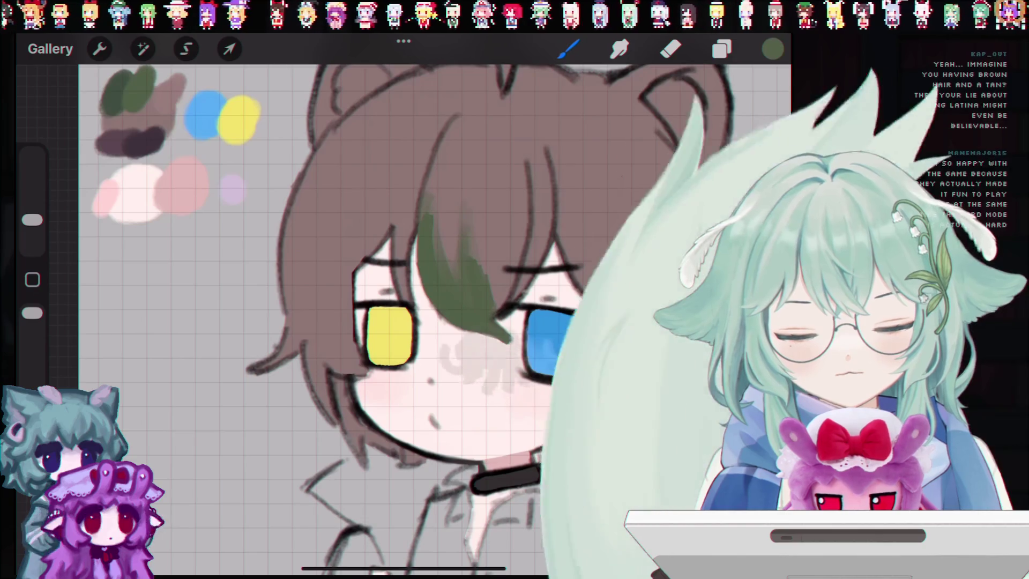
mouse_move(464, 327)
left_mouse_down()
mouse_move(397, 319)
mouse_move(362, 255)
left_mouse_up()
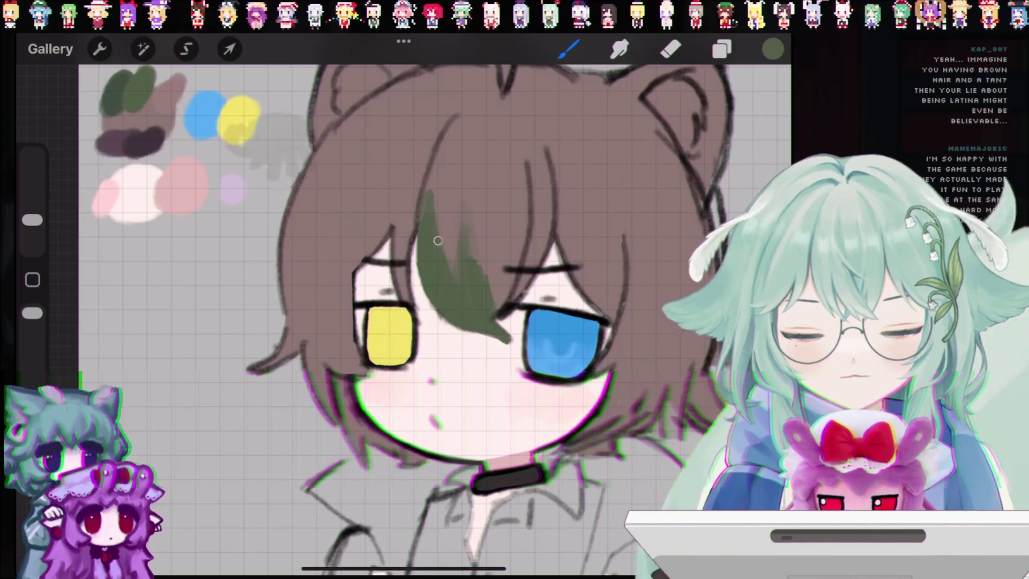
key("ctrl+z")
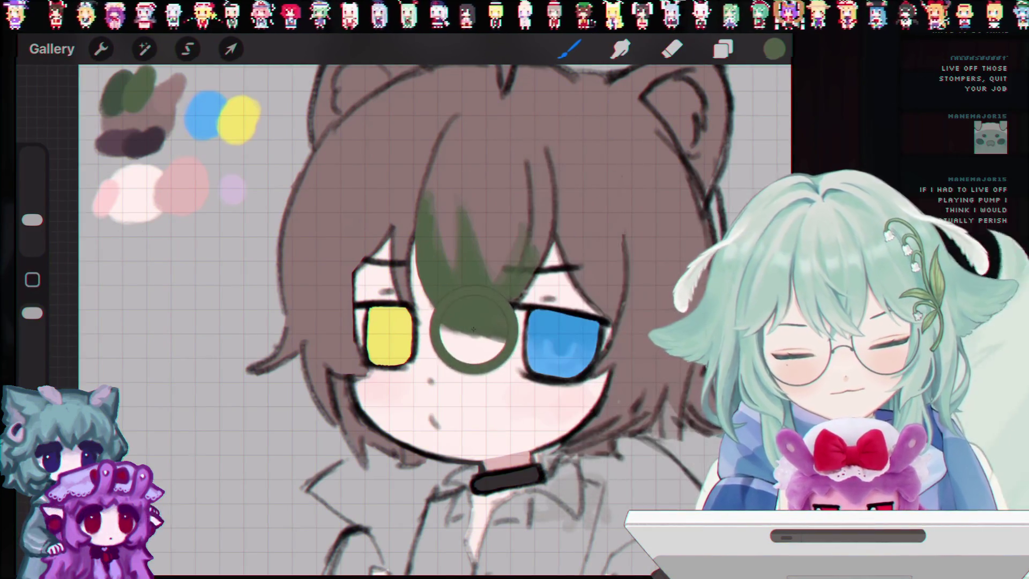
Paint smudges over the mouth and near the palette, undoing then restoring the grey one.
mouse_move(483, 453)
left_mouse_down()
mouse_move(435, 467)
mouse_move(408, 429)
mouse_move(408, 407)
mouse_move(375, 386)
mouse_move(386, 364)
left_mouse_up()
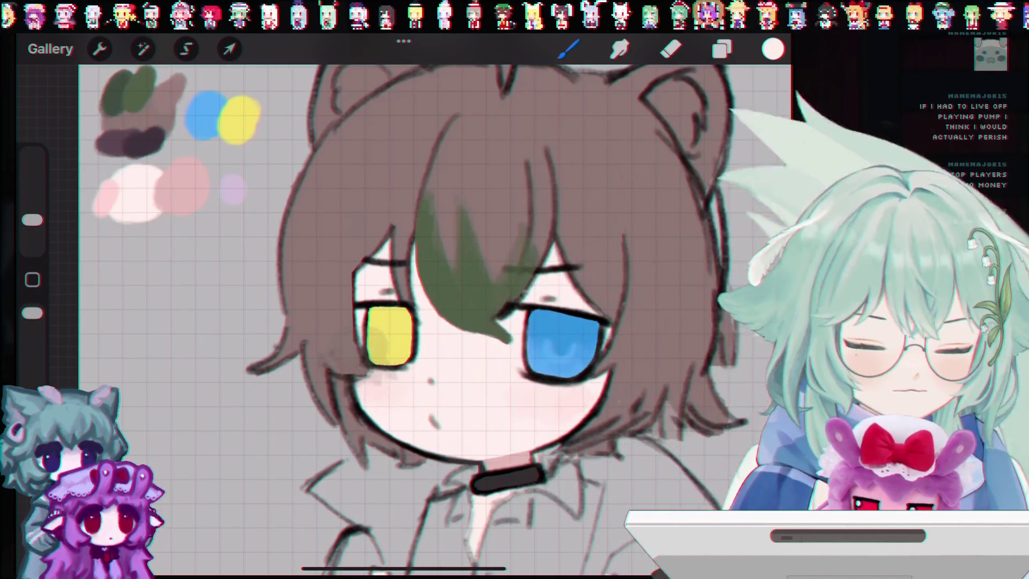
mouse_move(252, 276)
left_mouse_down()
mouse_move(260, 244)
mouse_move(220, 225)
left_mouse_up()
key("ctrl+z")
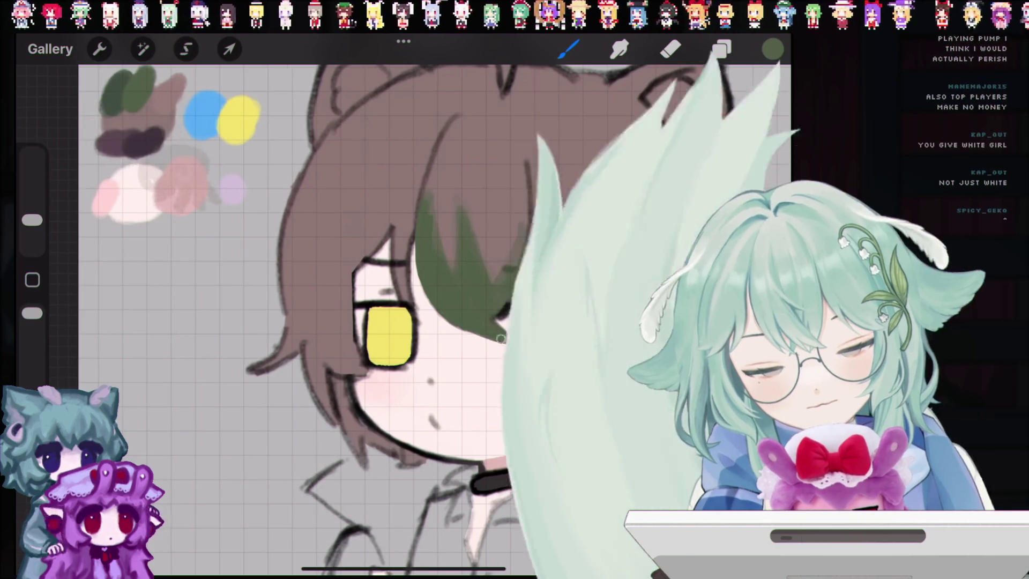
key("ctrl+shift+z")
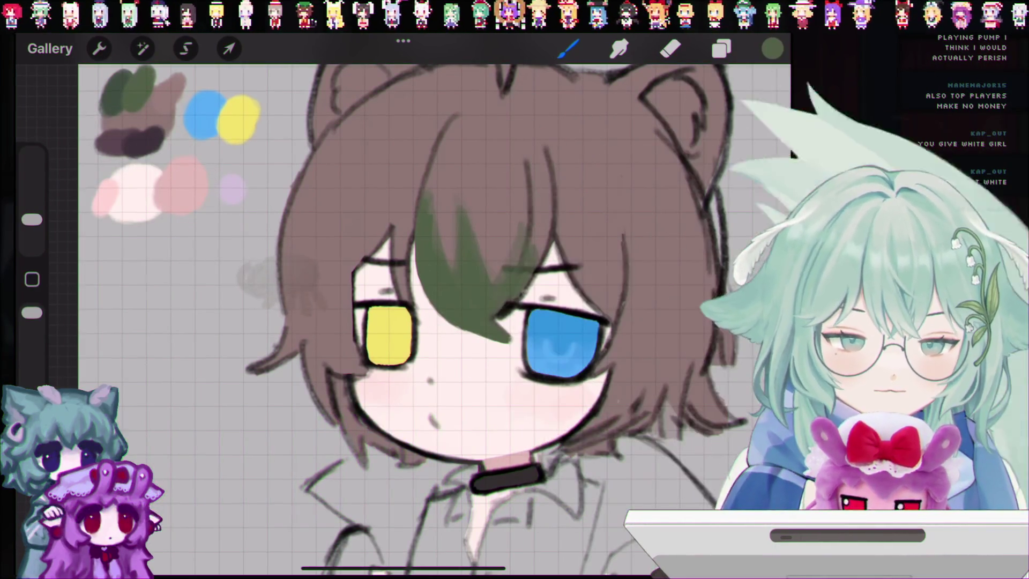
Sample the hair's brown as the paint colour and undo two stray strokes.
left_click_drag(467, 321, 521, 218)
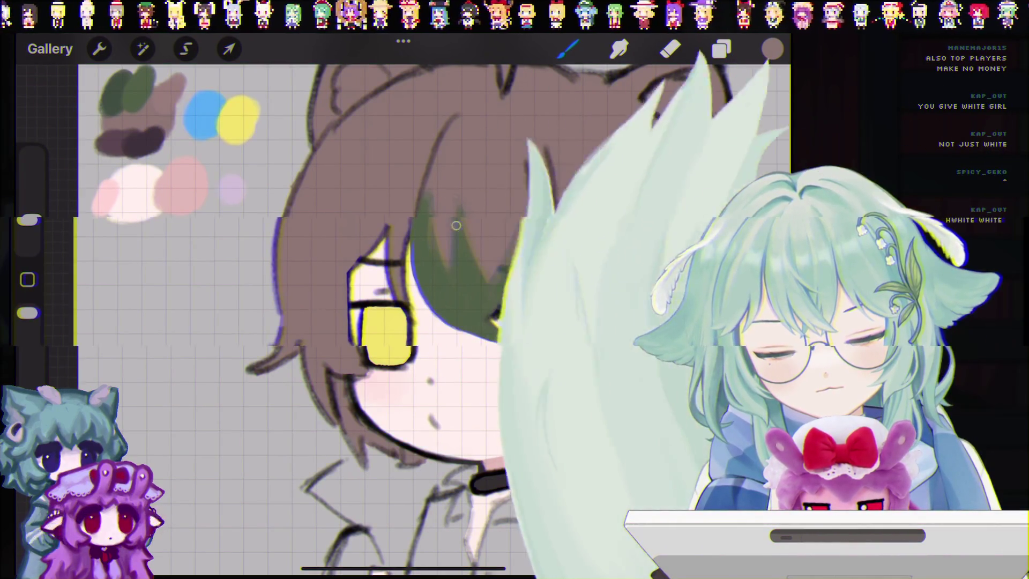
key("ctrl+z")
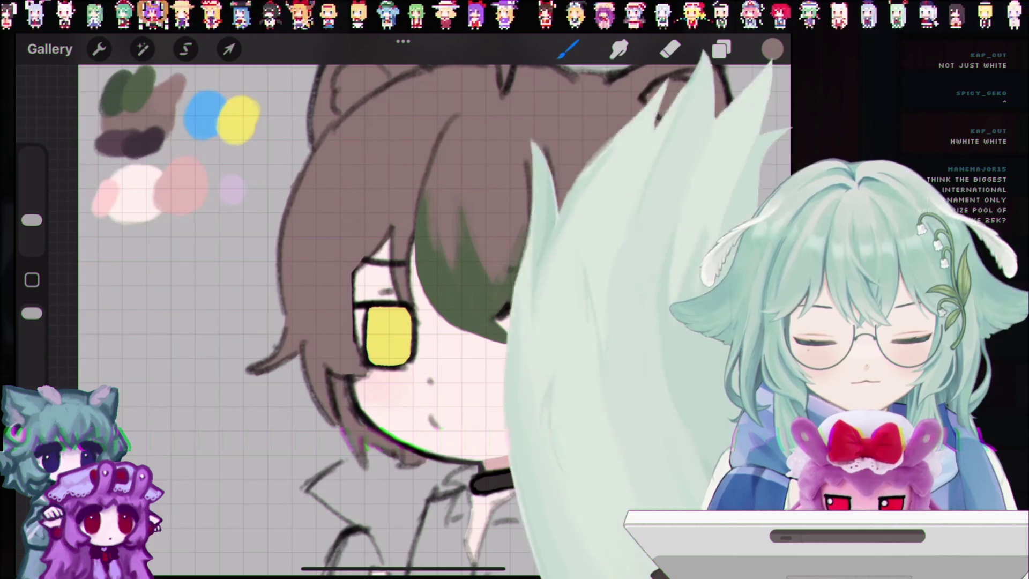
key("ctrl+z")
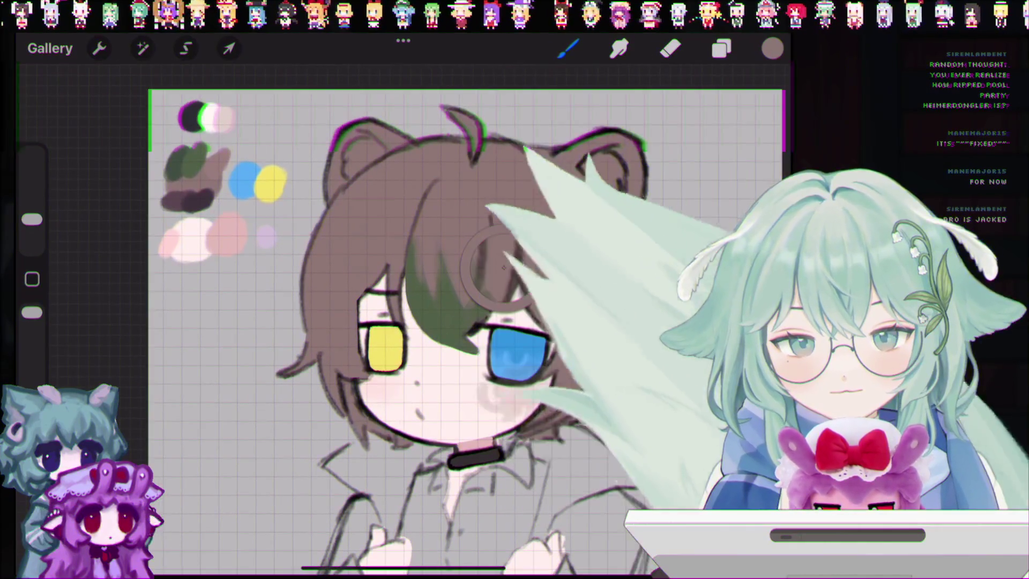
Pick dark brown, set the brush to about 5%, and undo test strokes near the mouth.
left_click_drag(197, 219, 180, 205)
scroll(481, 318, "up", 2)
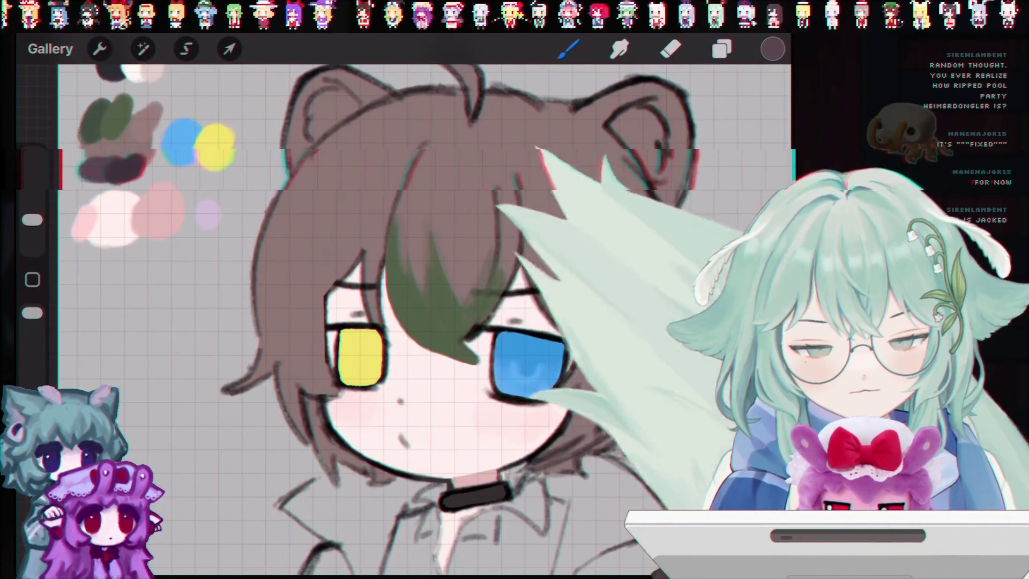
left_click_drag(32, 220, 32, 230)
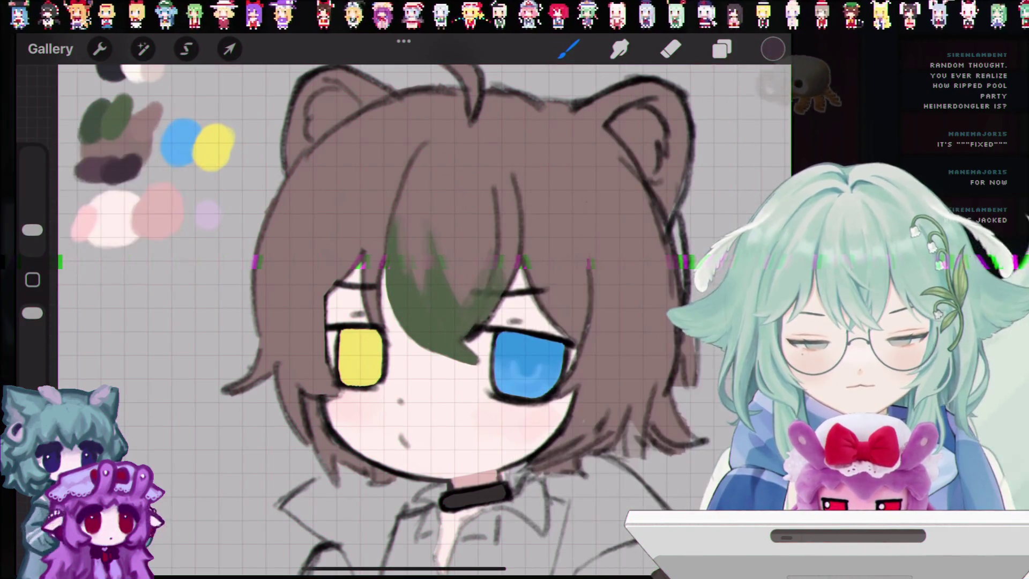
left_click(569, 48)
left_click(569, 49)
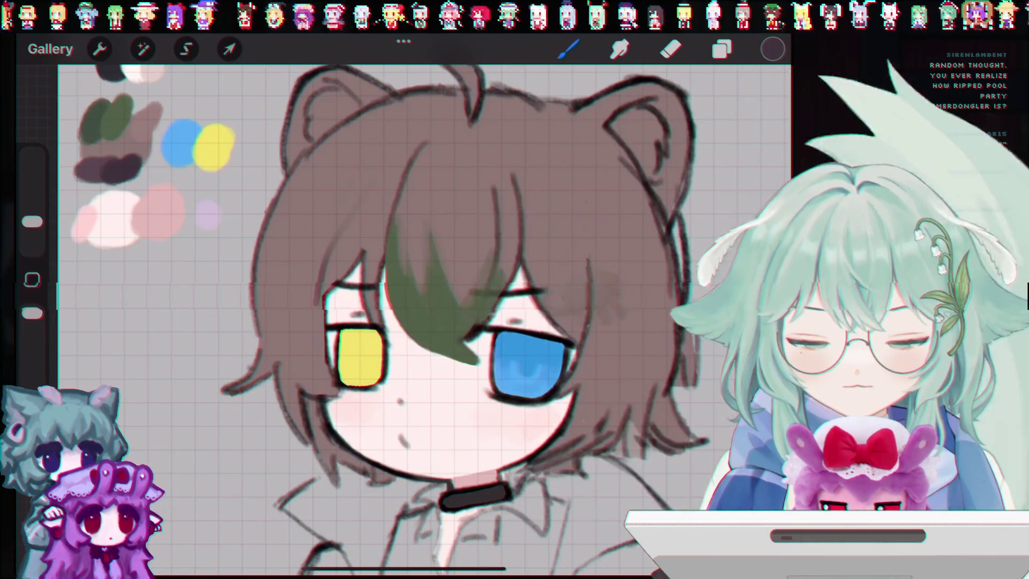
key("ctrl+z")
key("ctrl+z")
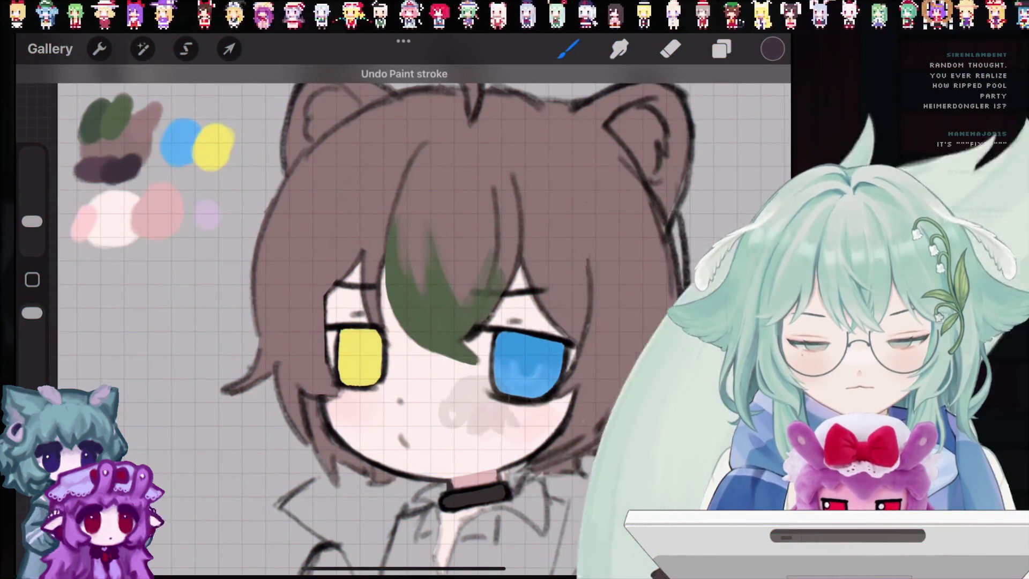
left_click_drag(381, 444, 451, 429)
key("ctrl+z")
left_click_drag(338, 493, 402, 520)
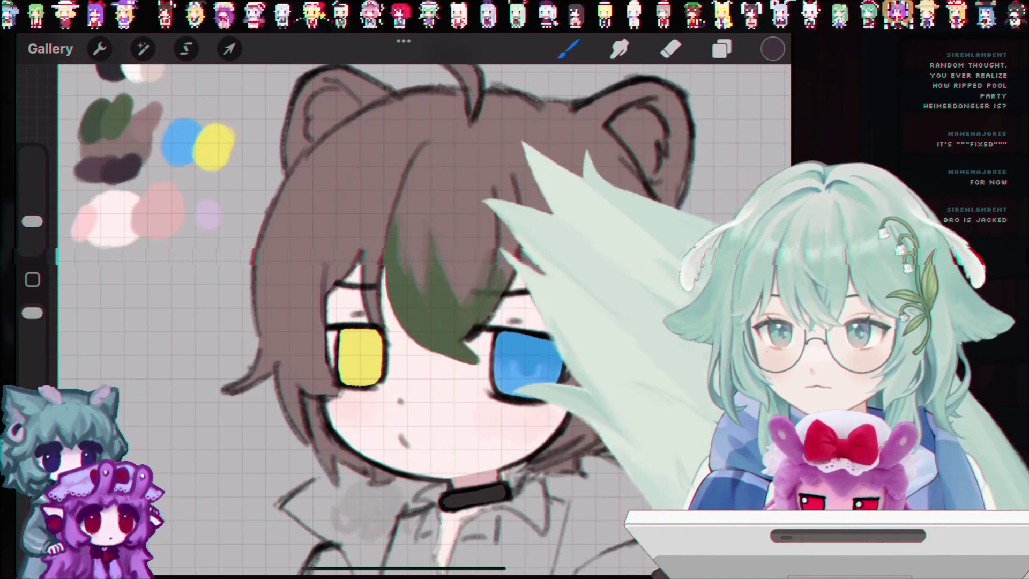
key("ctrl+z")
left_click_drag(33, 221, 32, 229)
left_click_drag(215, 423, 268, 445)
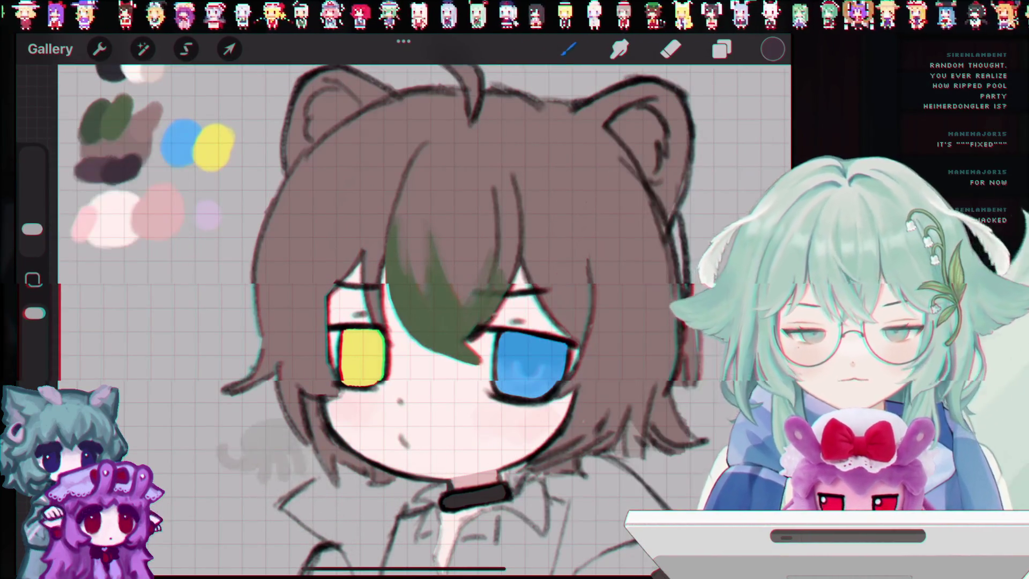
Select the Flat Brush from the Brush Library and make it slightly smaller.
left_click(569, 49)
left_click(609, 207)
left_click(609, 276)
left_click(343, 226)
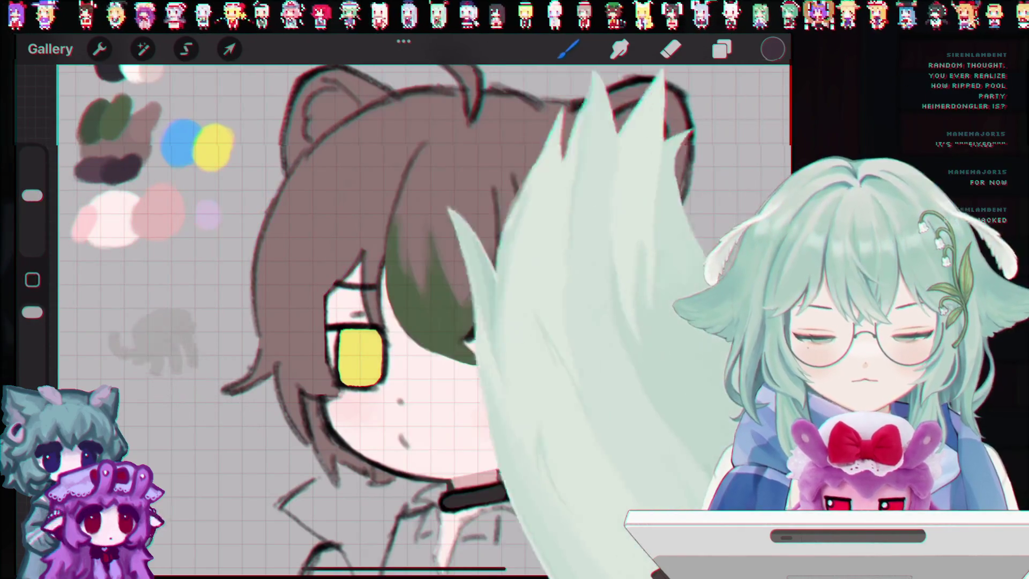
left_click_drag(322, 252, 362, 193)
key("ctrl+z")
left_click(569, 48)
left_click(609, 207)
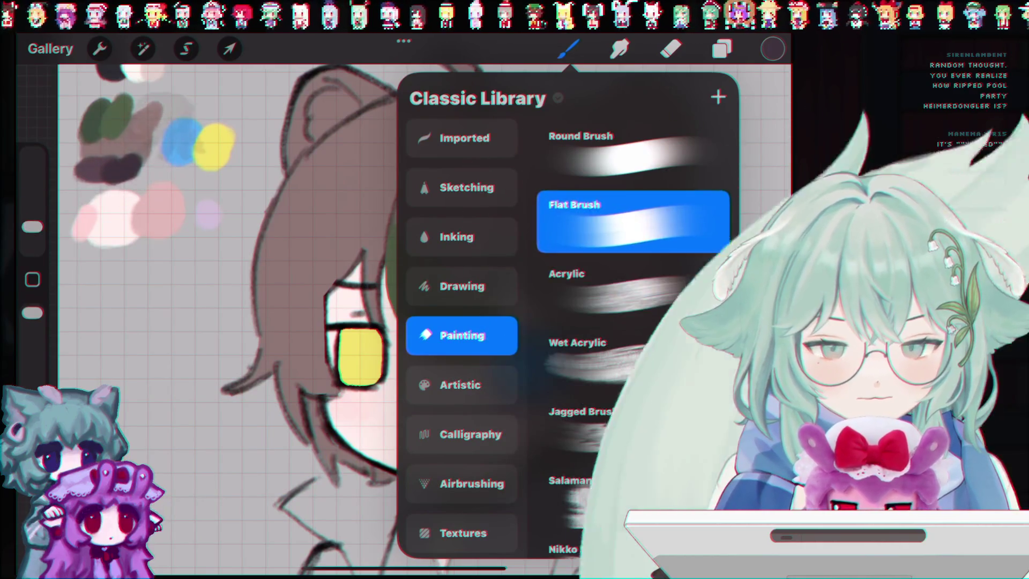
left_click(569, 49)
left_click_drag(32, 227, 32, 234)
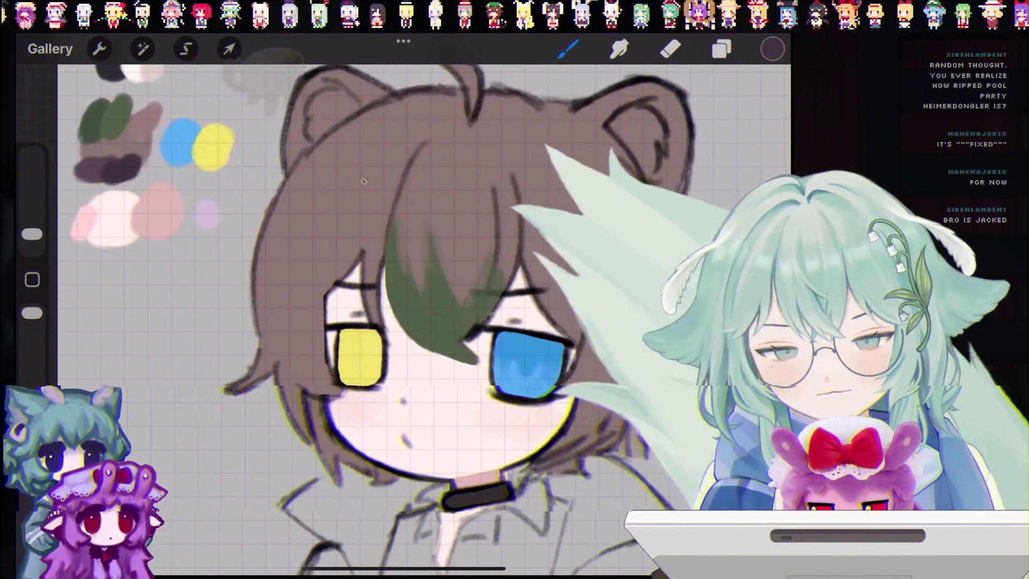
Undo trial strokes beside the yellow eye, along its outline and on its iris.
key("ctrl+z")
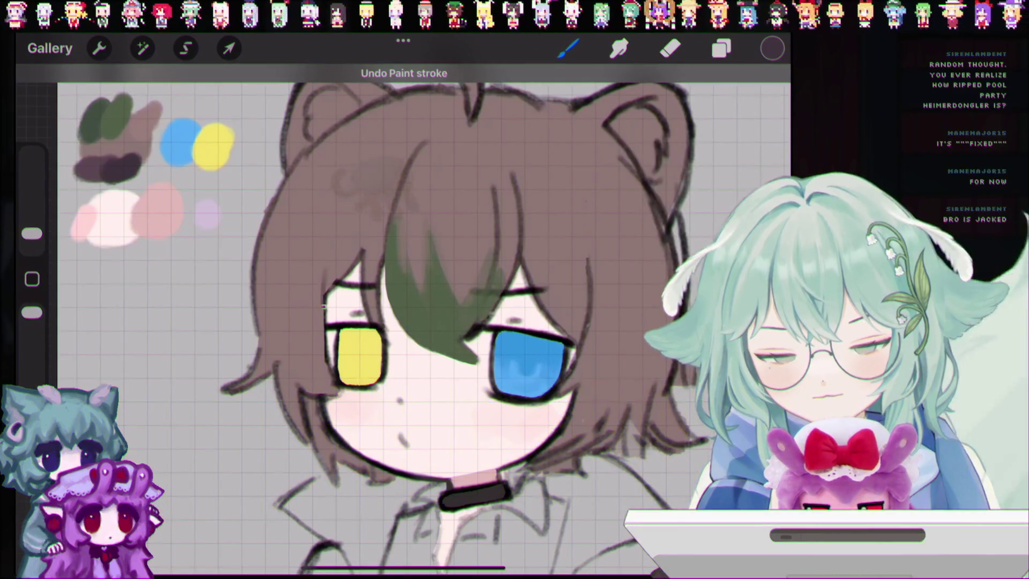
key("ctrl+z")
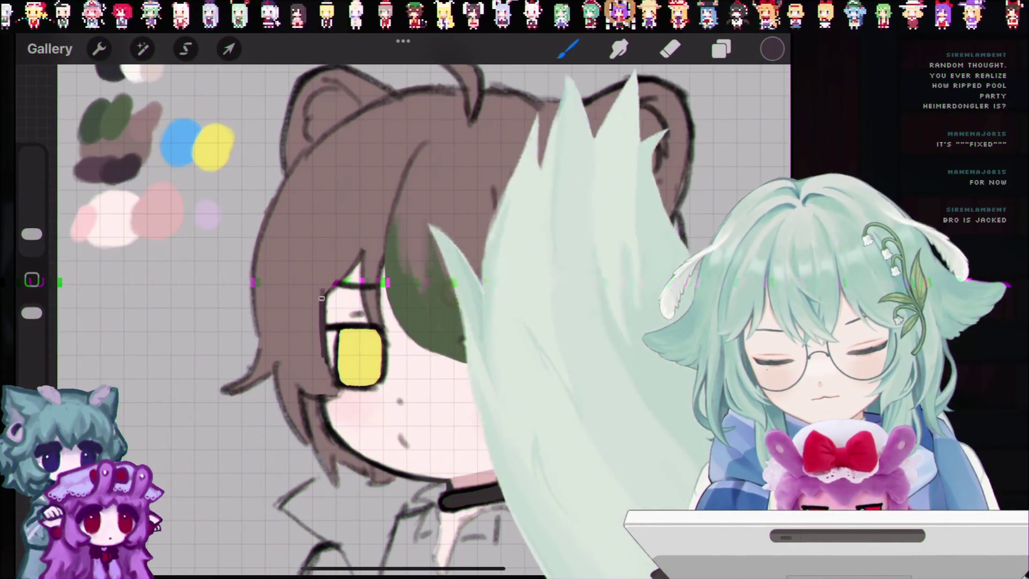
key("ctrl+z")
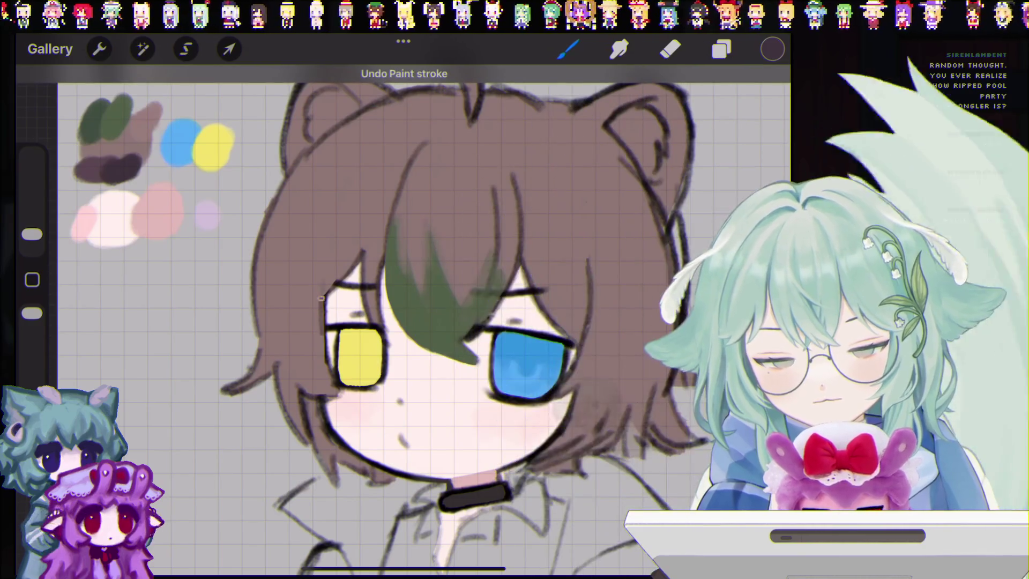
left_click_drag(323, 274, 325, 348)
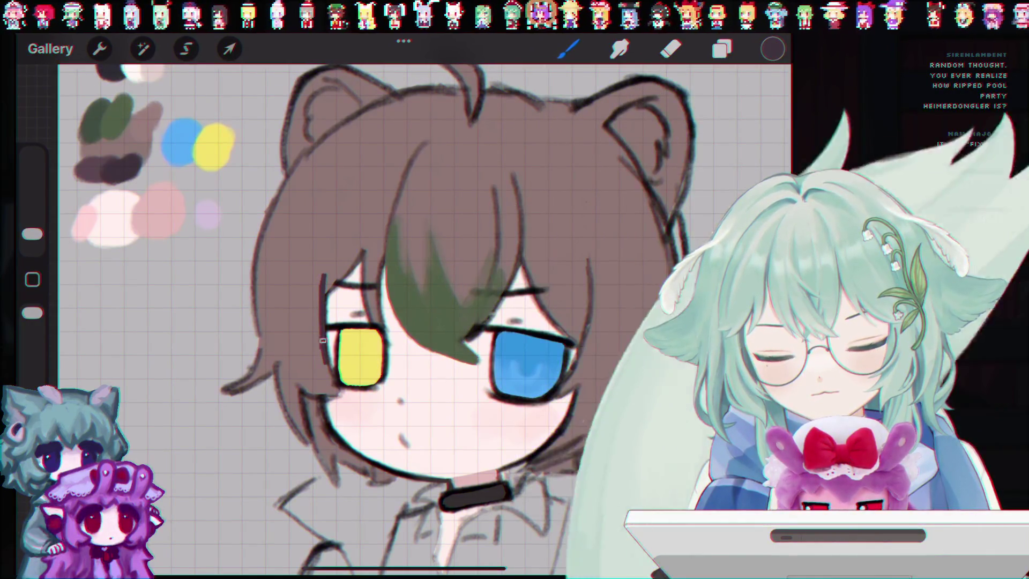
key("ctrl+z")
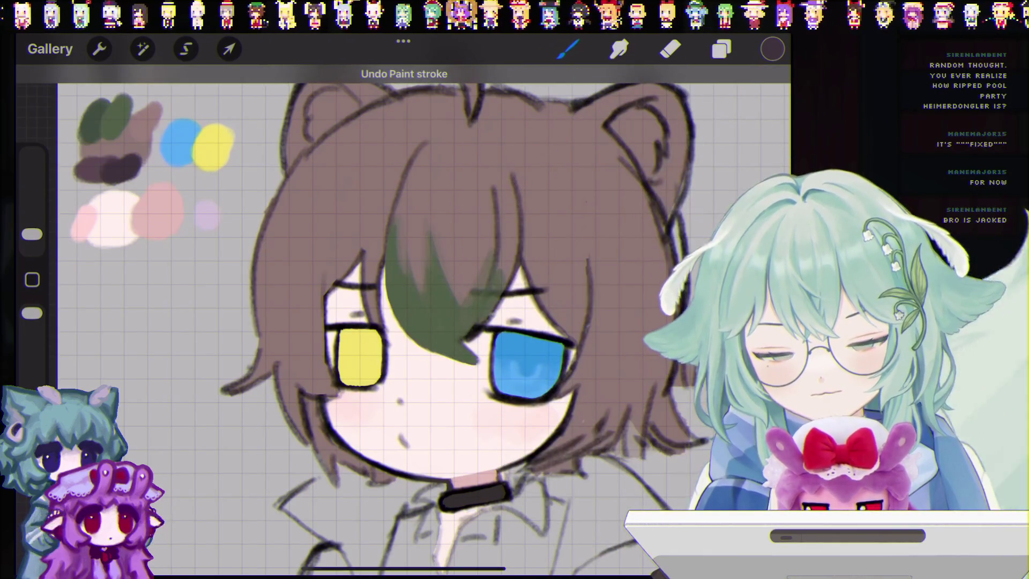
key("ctrl+z")
scroll(348, 268, "up", 5)
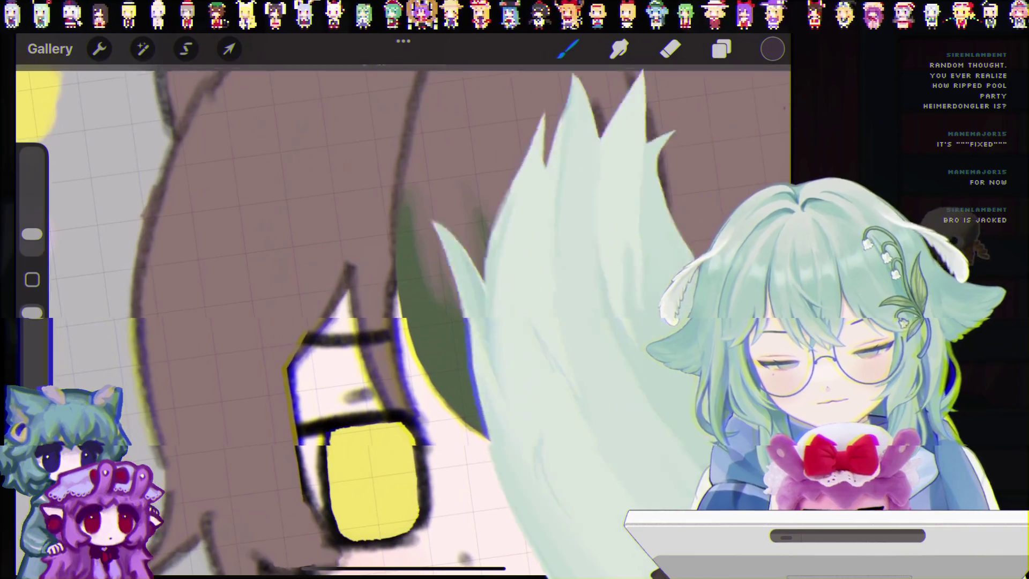
key("ctrl+z")
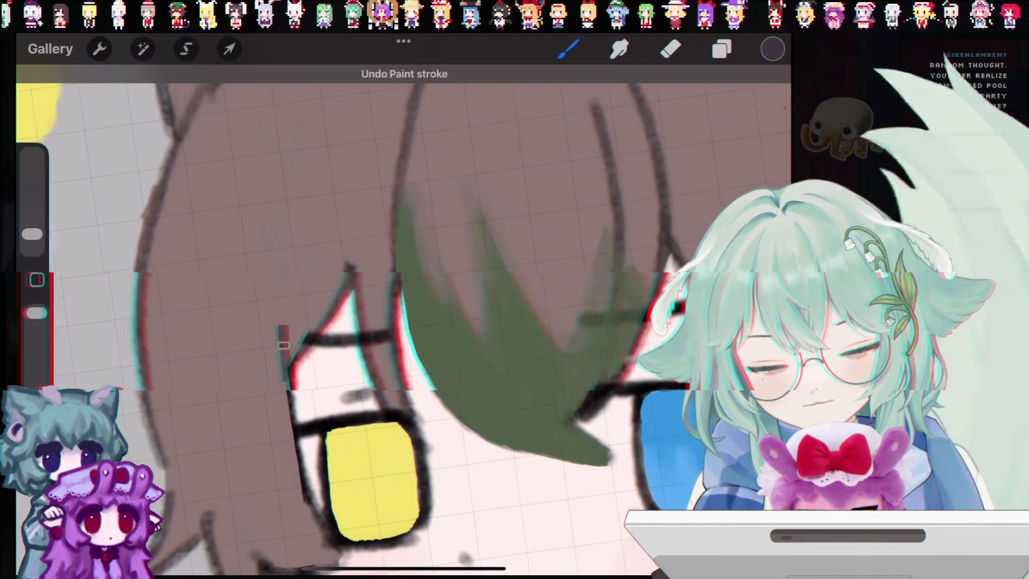
left_click_drag(295, 453, 281, 341)
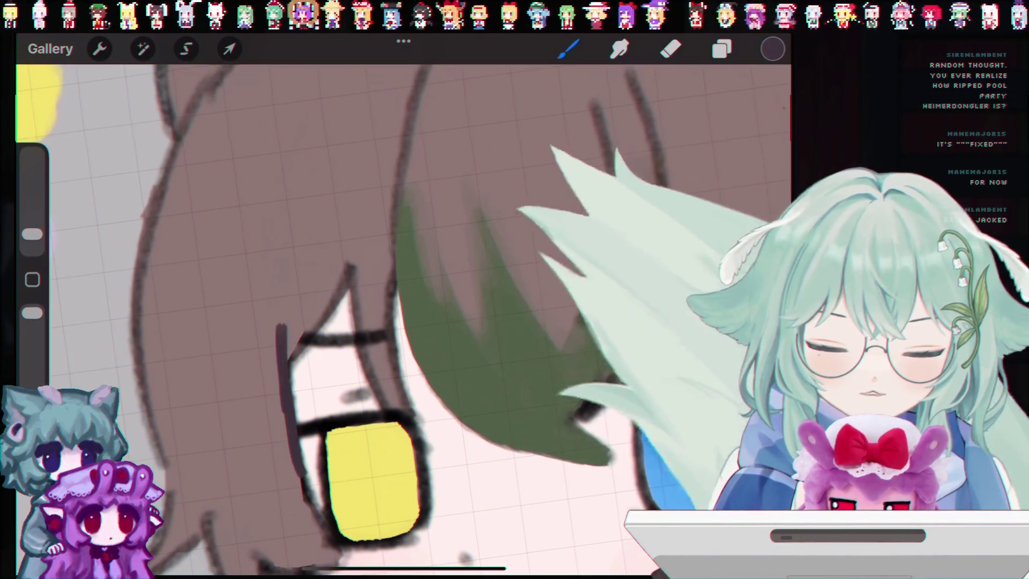
key("ctrl+z")
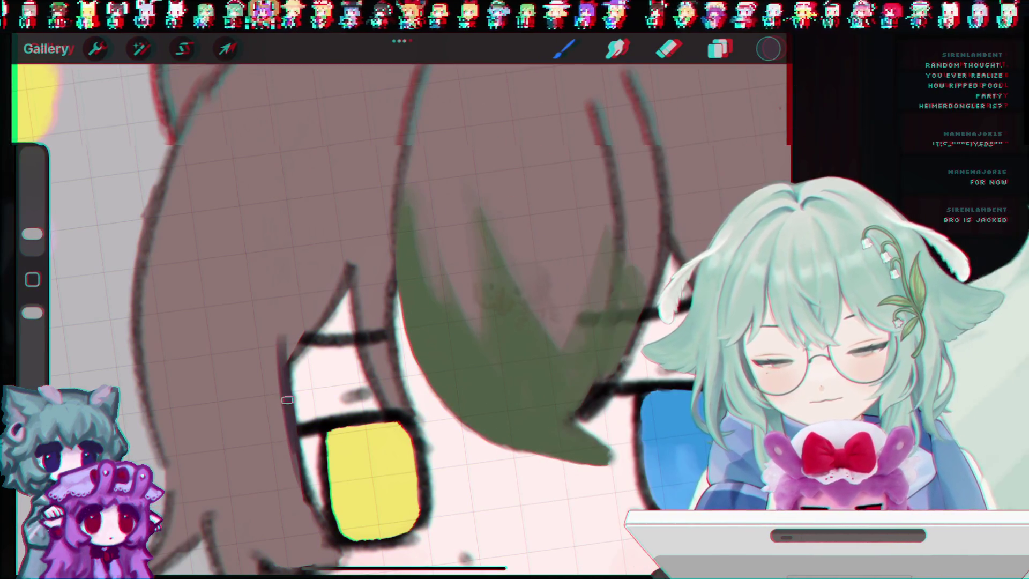
key("ctrl+z")
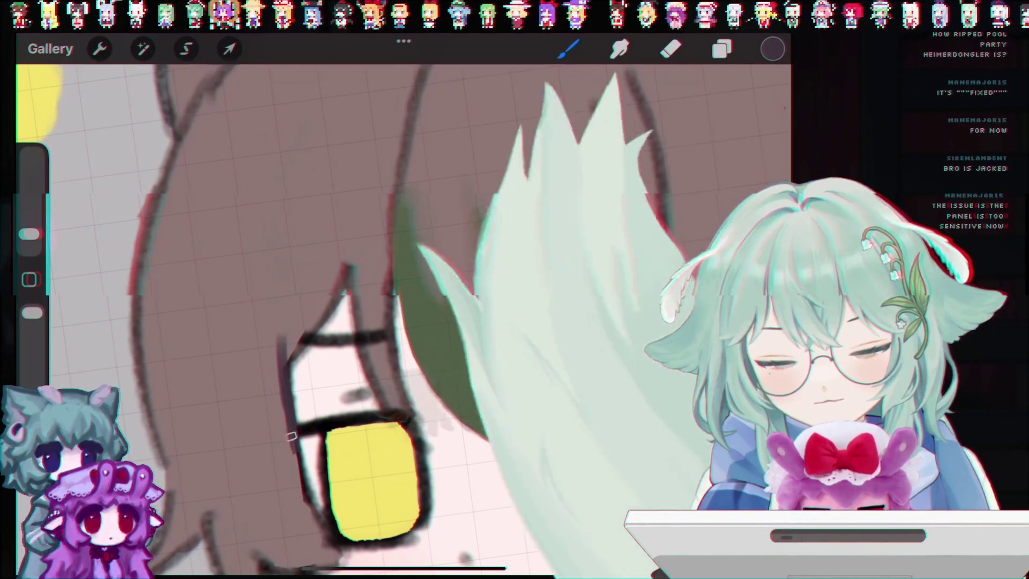
left_click_drag(348, 437, 410, 451)
key("ctrl+z")
Draw a thin dark strand in the hair, erase a gap, then undo the erase.
scroll(403, 322, "down", 5)
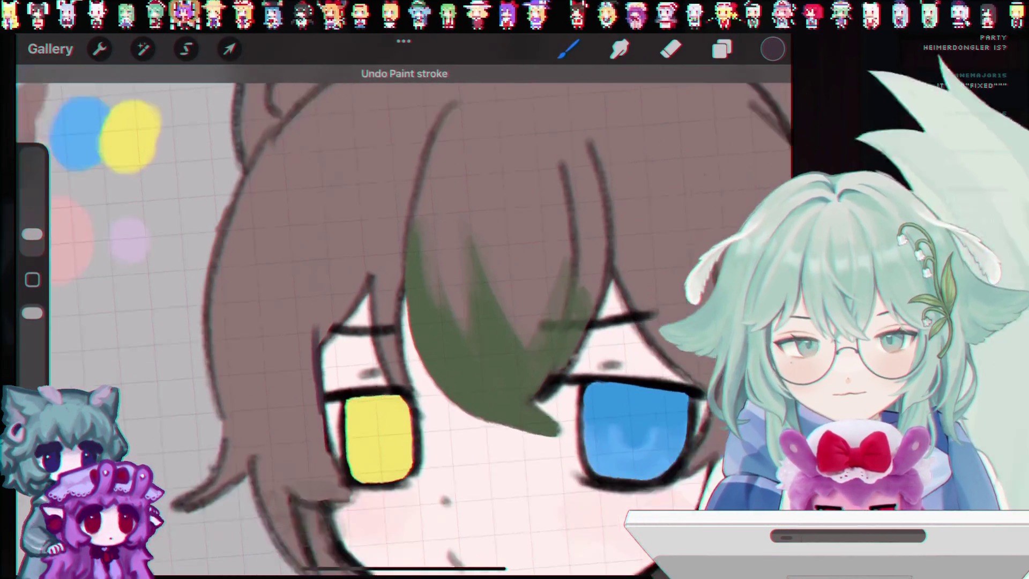
scroll(402, 321, "down", 5)
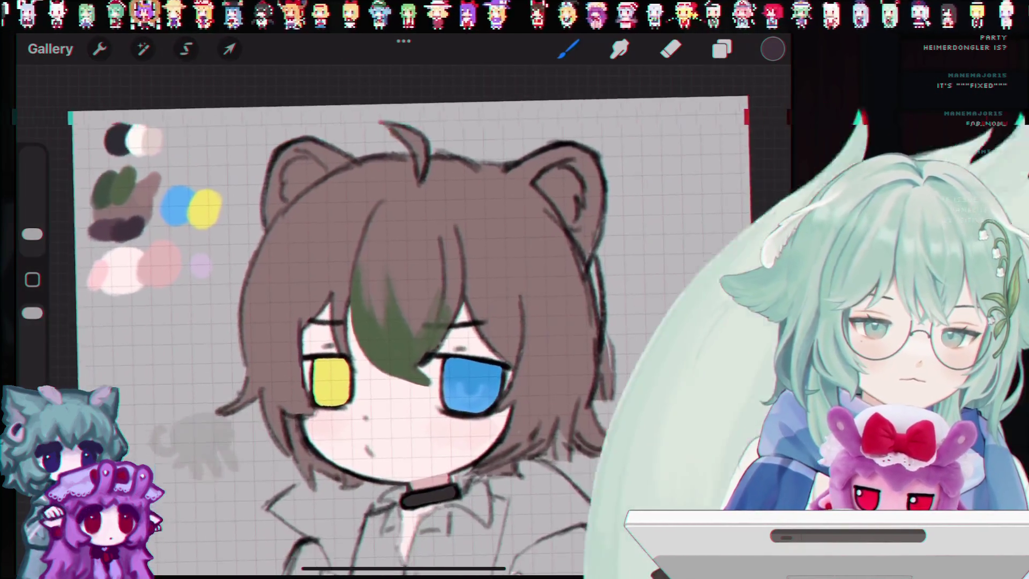
scroll(402, 321, "up", 2)
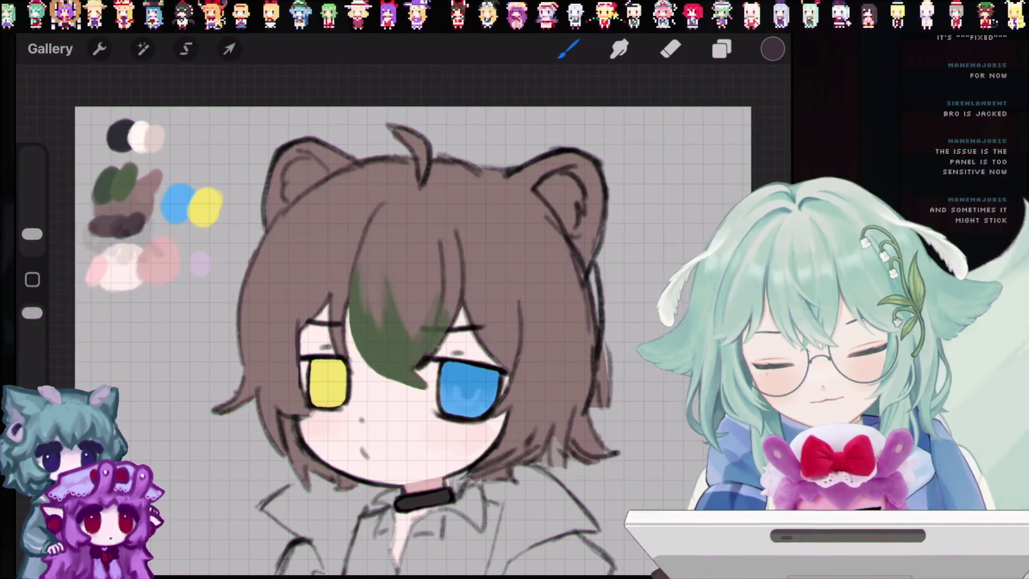
key("ctrl+z")
left_click_drag(161, 172, 236, 139)
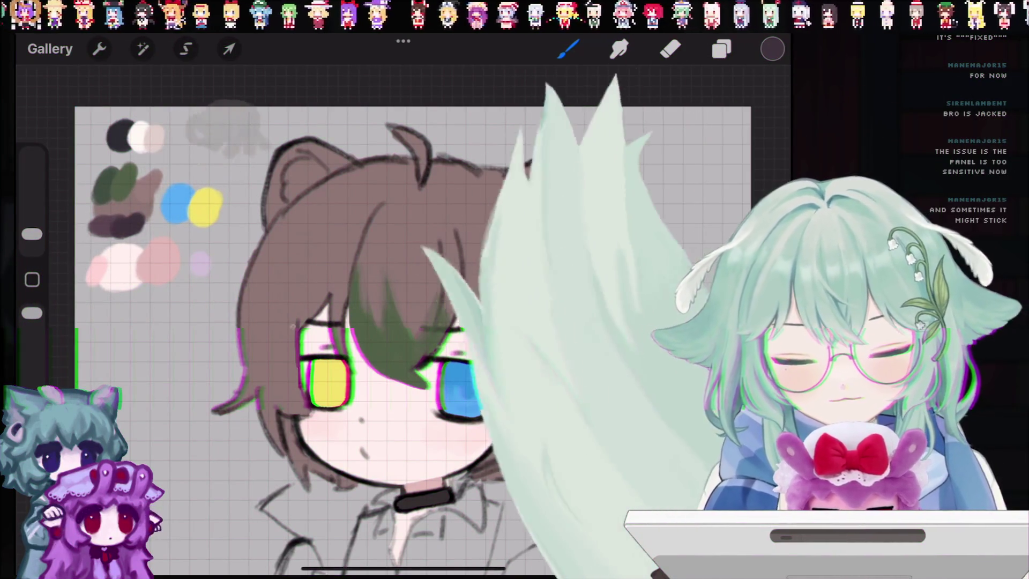
left_click_drag(313, 268, 349, 215)
key("e")
mouse_move(365, 201)
left_mouse_down()
mouse_move(333, 220)
mouse_move(353, 207)
left_mouse_up()
key("ctrl+z")
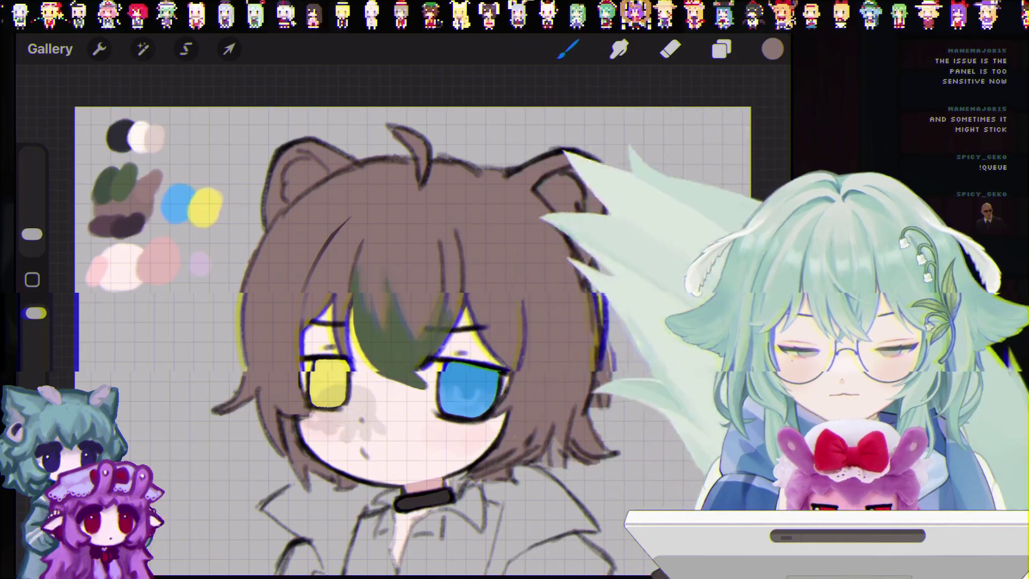
Sample the dark brown swatch, undo two strokes, and view the Painting brush set.
left_click(97, 230)
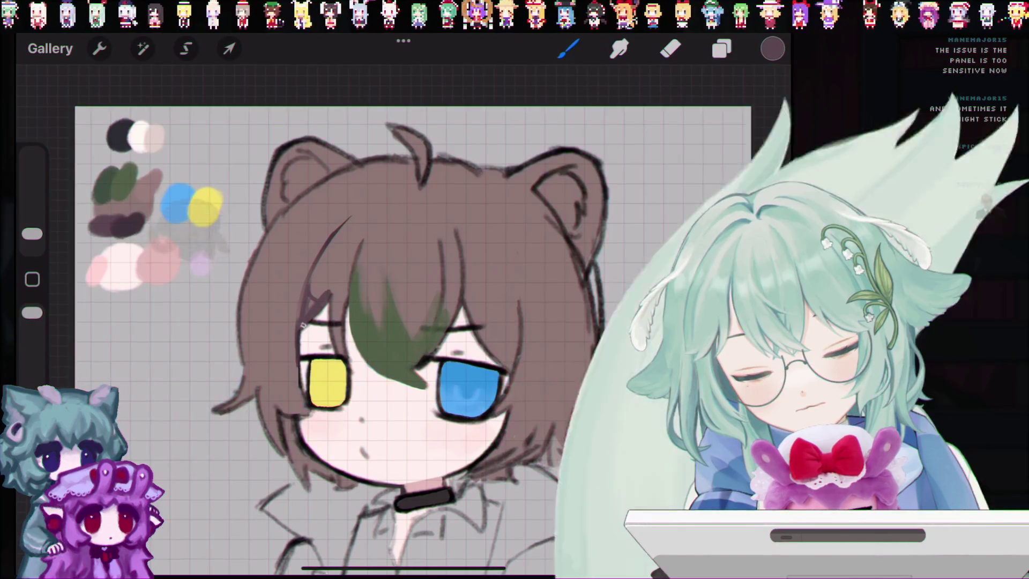
key("ctrl+z")
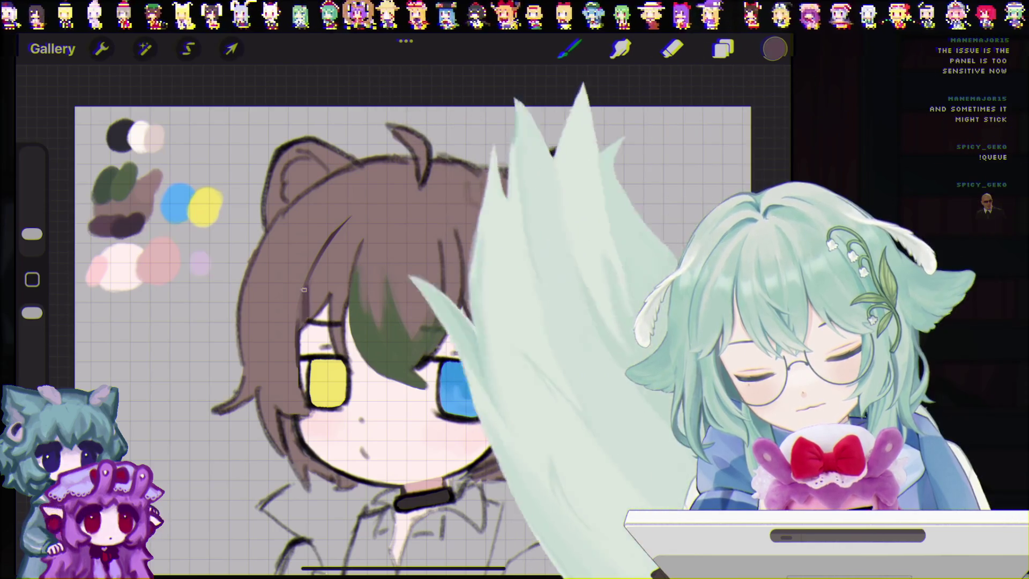
key("ctrl+z")
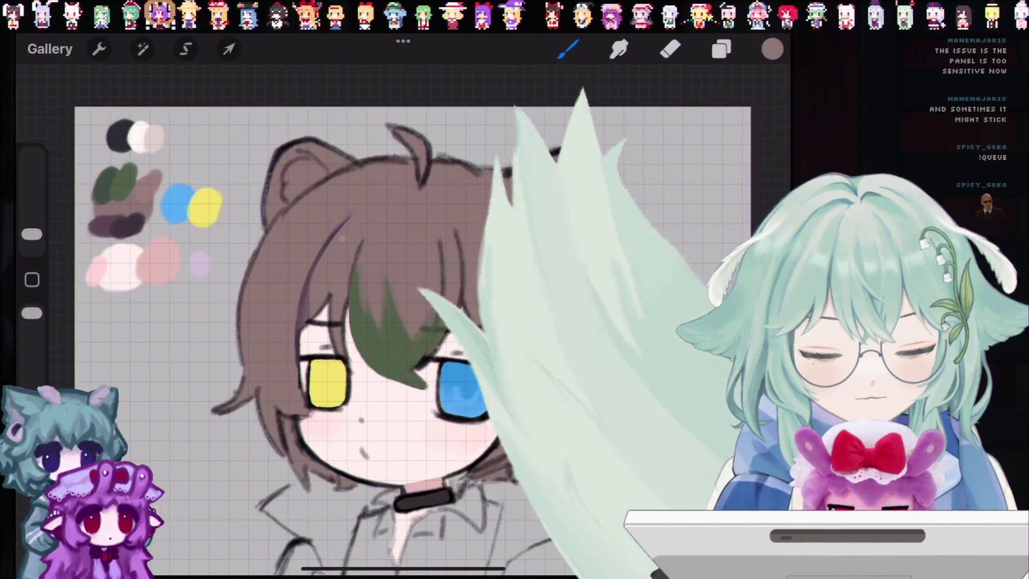
left_click(568, 49)
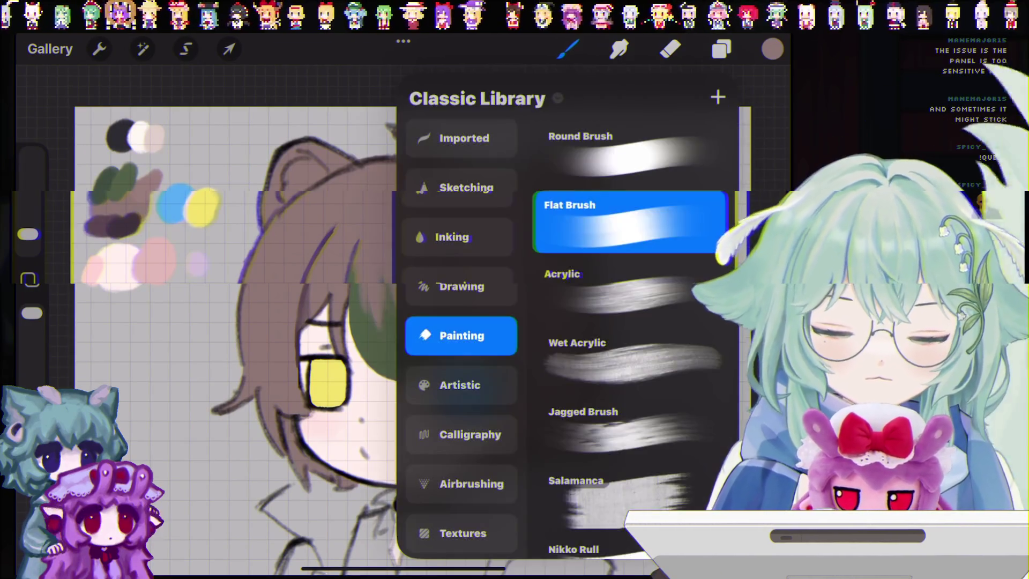
Switch to the Round Brush at 8% size and 85% opacity, then undo a test scribble.
left_click(597, 218)
left_click(713, 62)
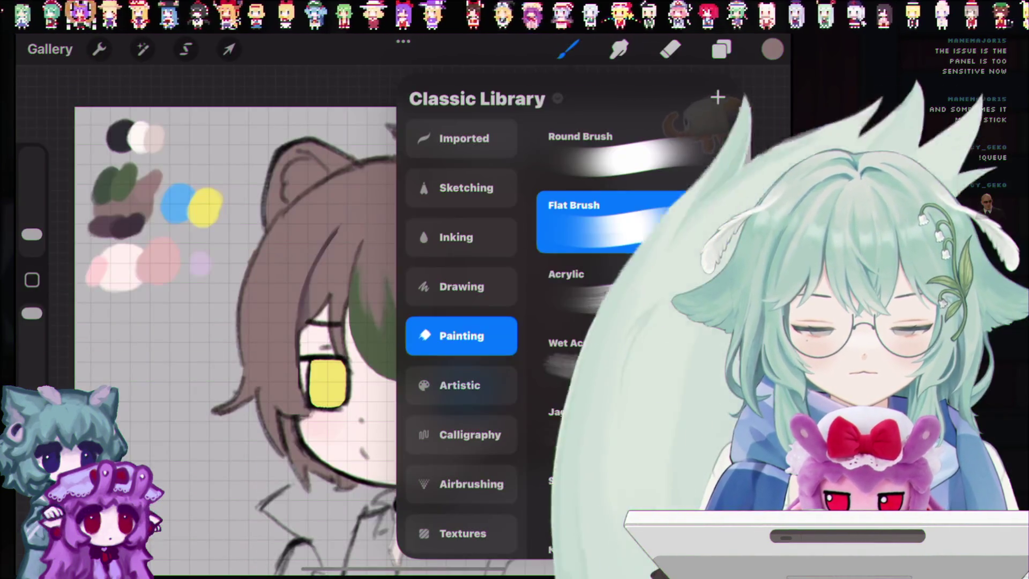
left_click(602, 138)
left_click(568, 49)
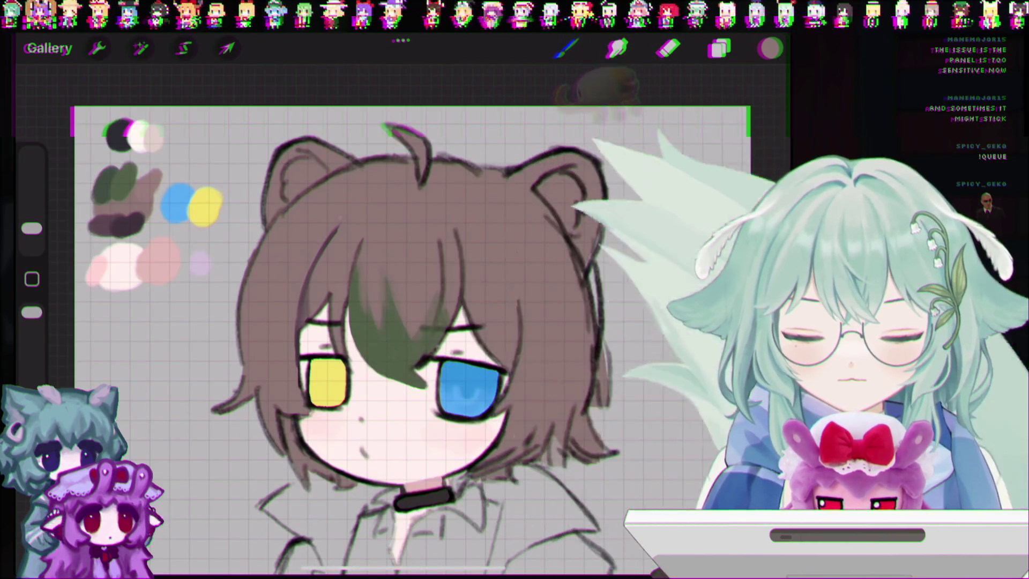
left_click_drag(32, 228, 32, 220)
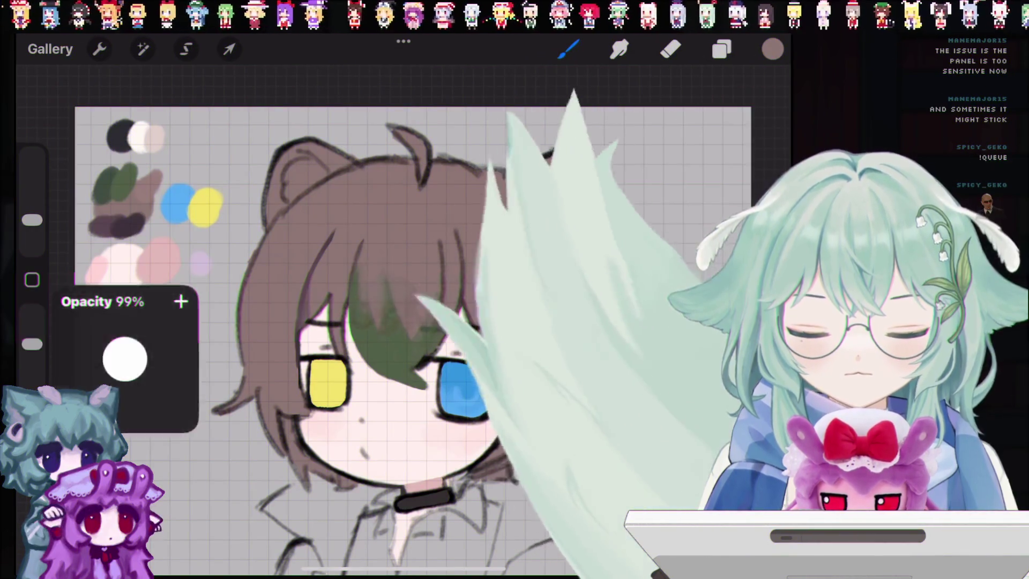
left_click_drag(31, 313, 32, 326)
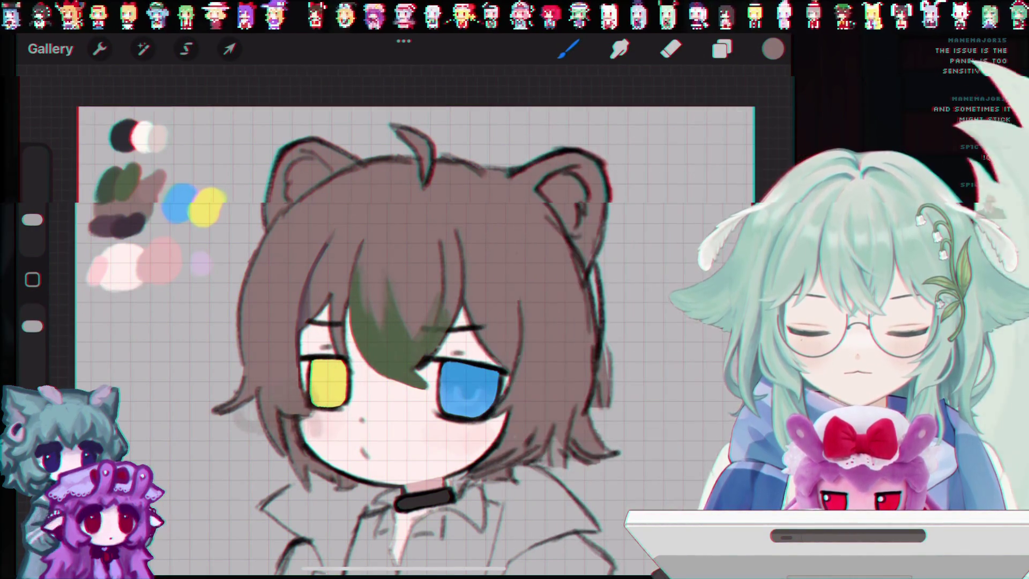
left_click_drag(196, 456, 257, 477)
key("ctrl+z")
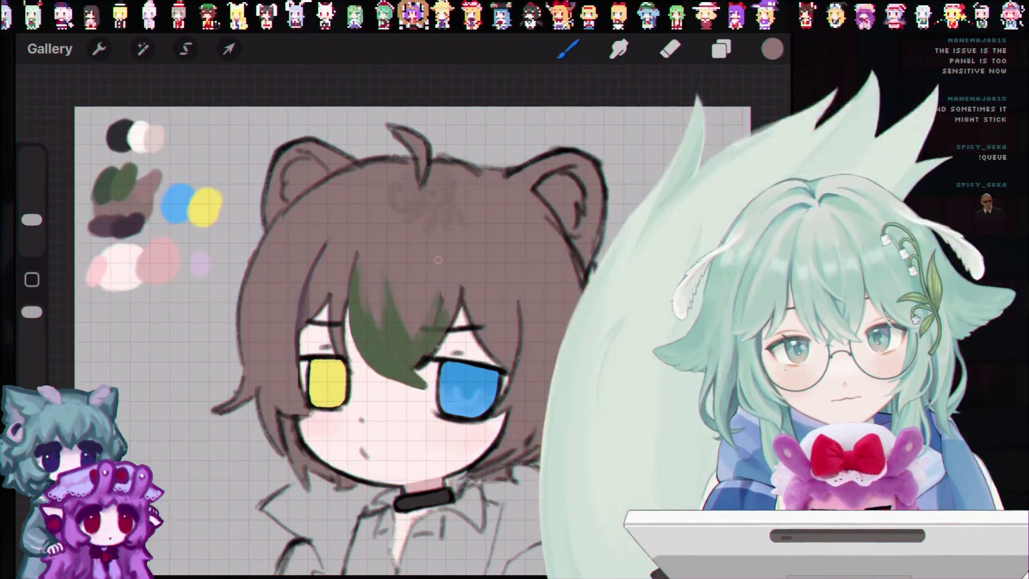
Undo the last stroke and make the Inserted Image reference sheet layer visible.
key("ctrl+z")
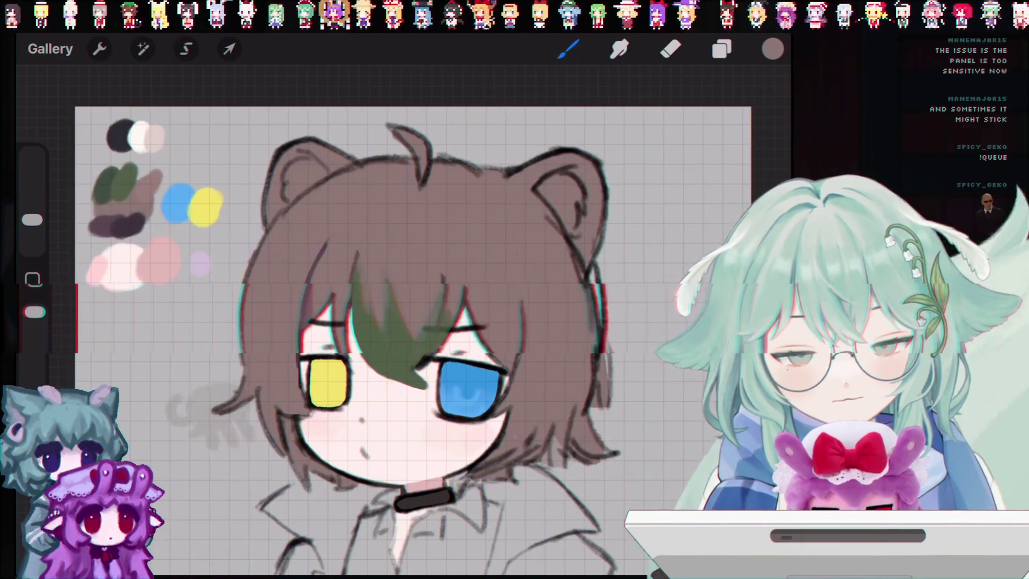
scroll(445, 337, "down", 3)
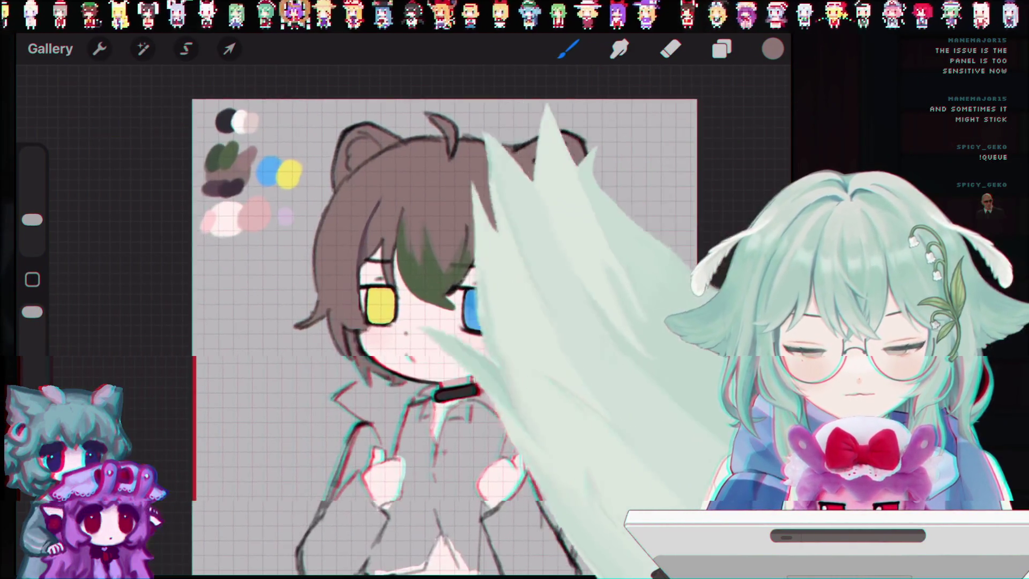
scroll(408, 322, "up", 5)
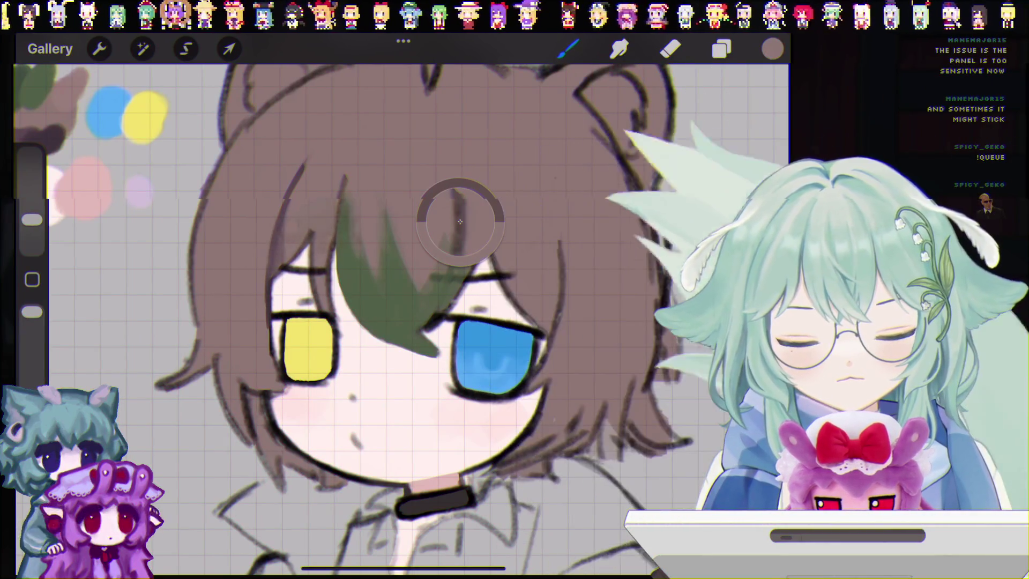
scroll(407, 322, "down", 5)
left_click(722, 49)
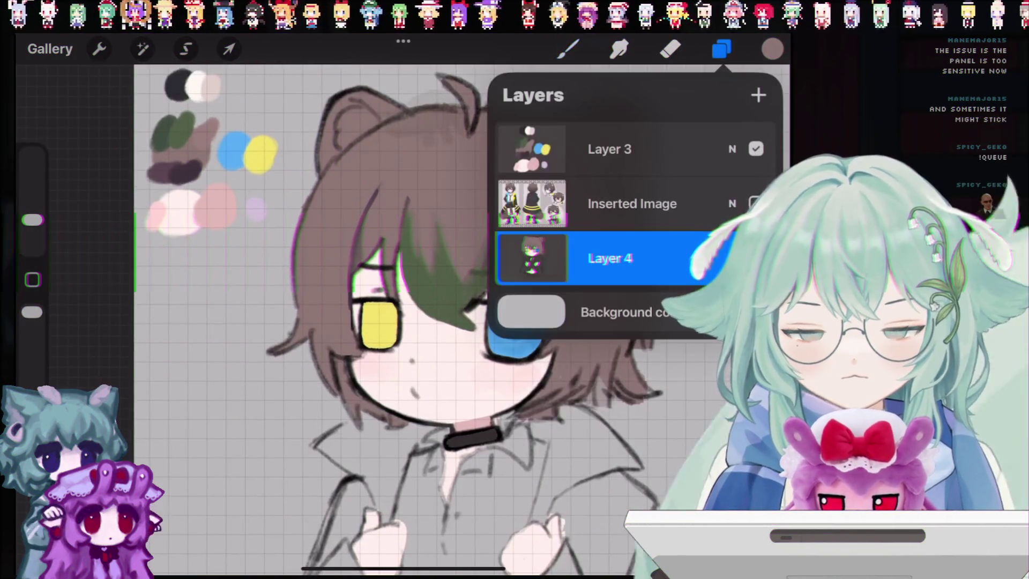
scroll(322, 375, "down", 3)
left_click(756, 257)
left_click(568, 49)
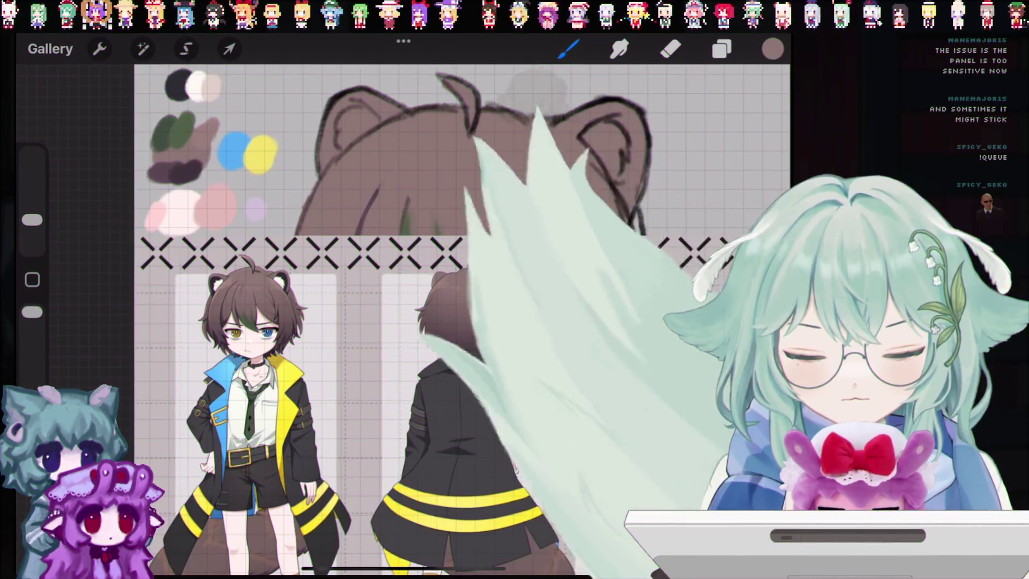
scroll(407, 322, "up", 5)
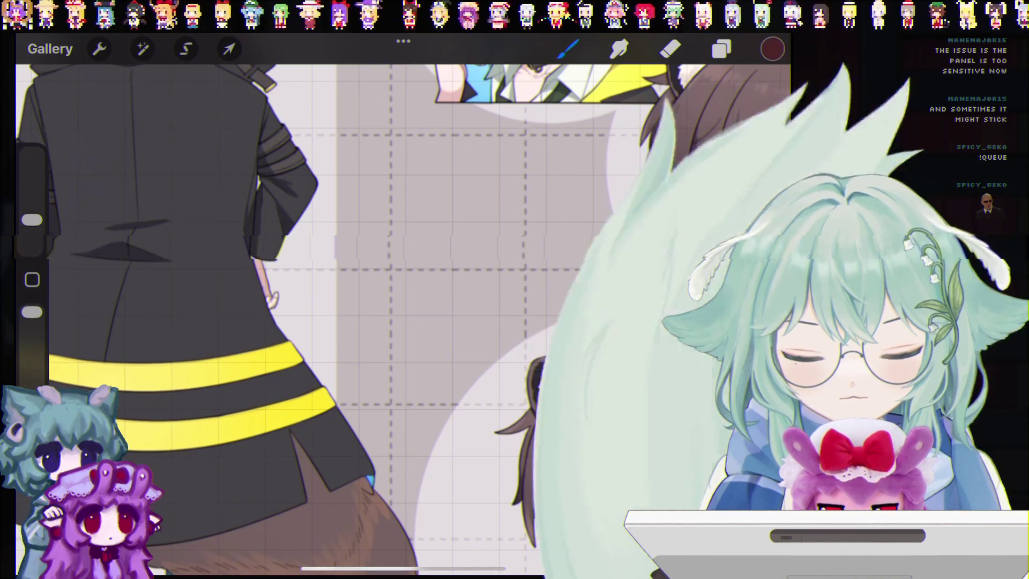
Hide the Inserted Image reference sheet layer again.
left_click(721, 49)
left_click(756, 253)
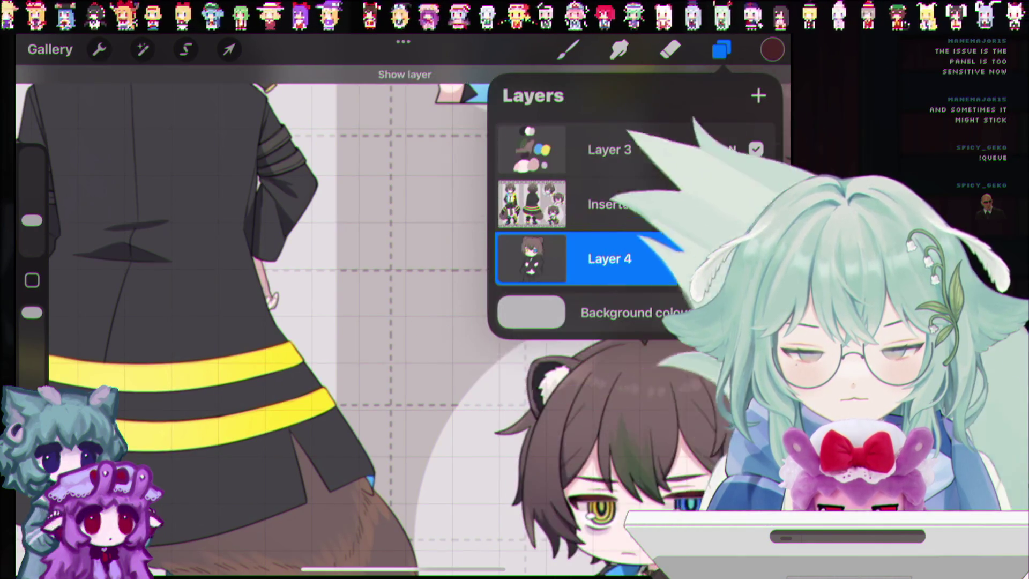
left_click(755, 200)
scroll(402, 322, "down", 5)
scroll(397, 225, "up", 10)
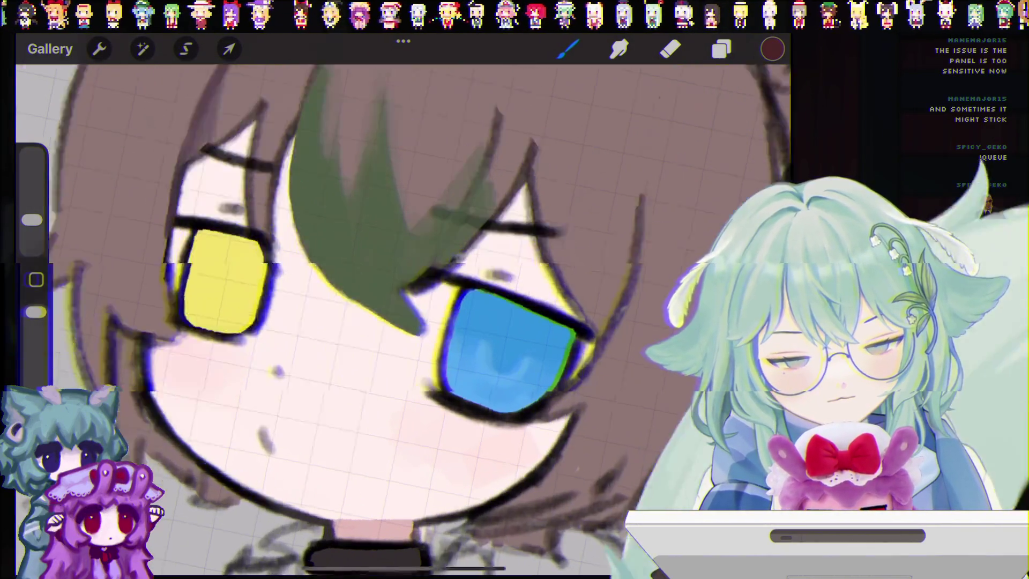
scroll(397, 300, "up", 3)
Set the brush to 4% and draw a dark red eyelid line over the blue eye.
left_click_drag(32, 220, 32, 227)
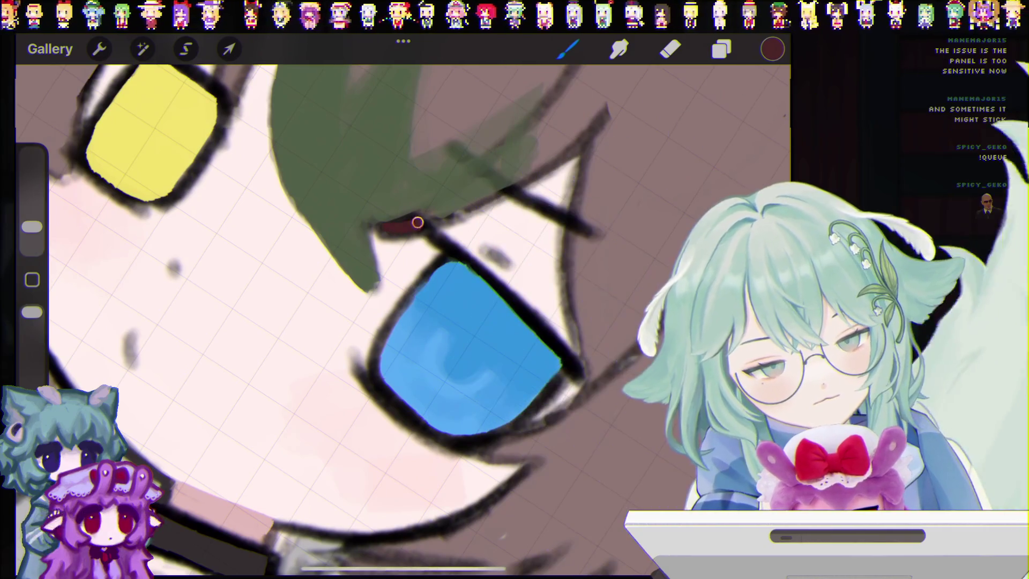
key("ctrl+z")
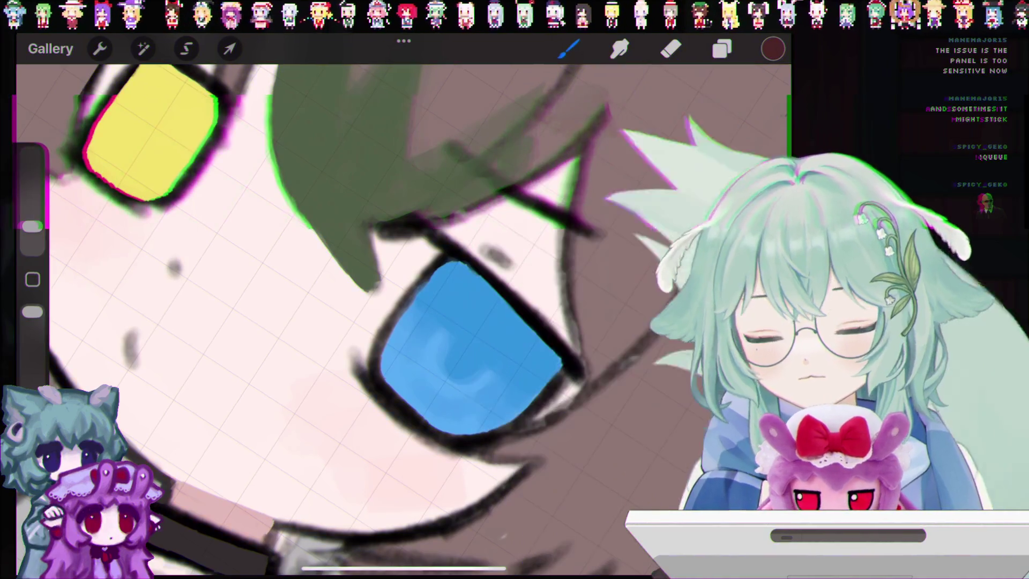
left_click_drag(452, 250, 514, 299)
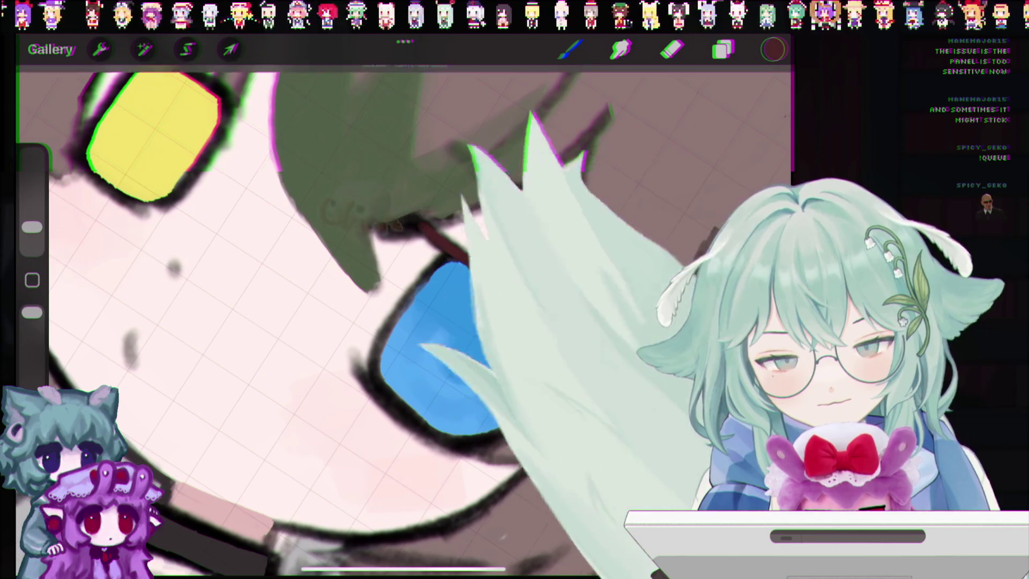
key("ctrl+z")
left_click_drag(582, 370, 414, 229)
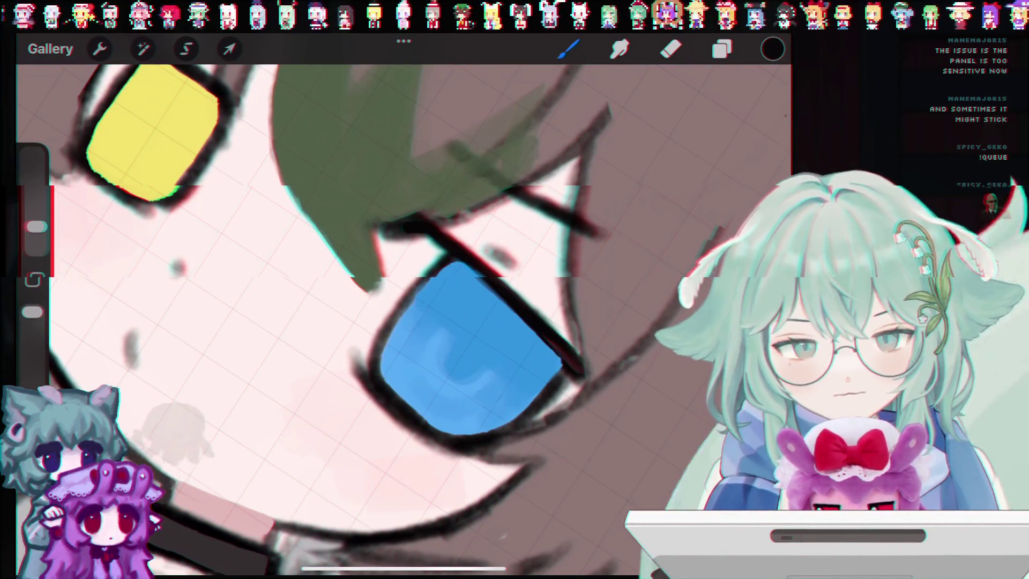
Thicken the outer corner of the blue eye's eyelid line.
scroll(503, 284, "down", 3)
scroll(402, 316, "down", 3)
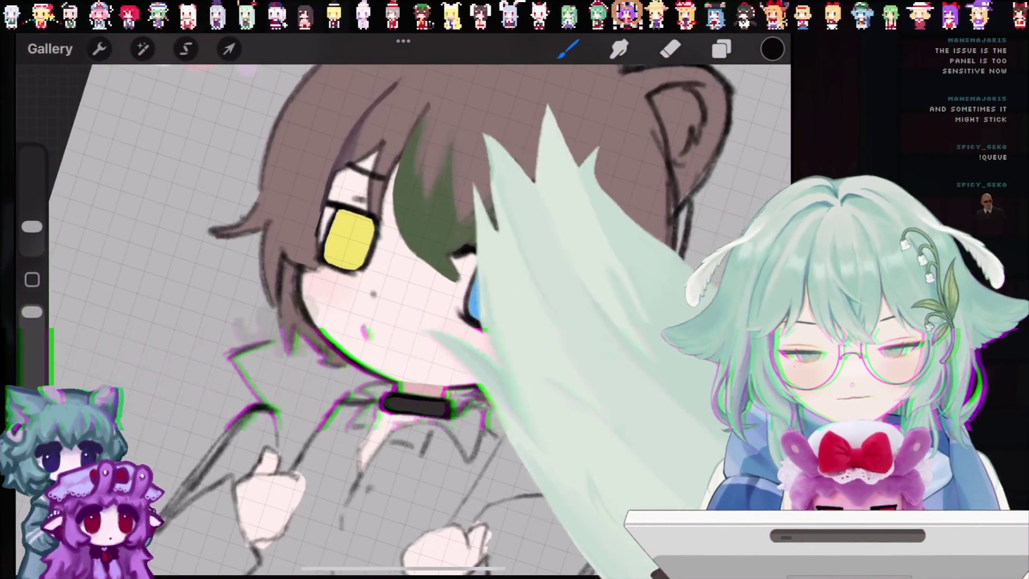
scroll(619, 225, "up", 2)
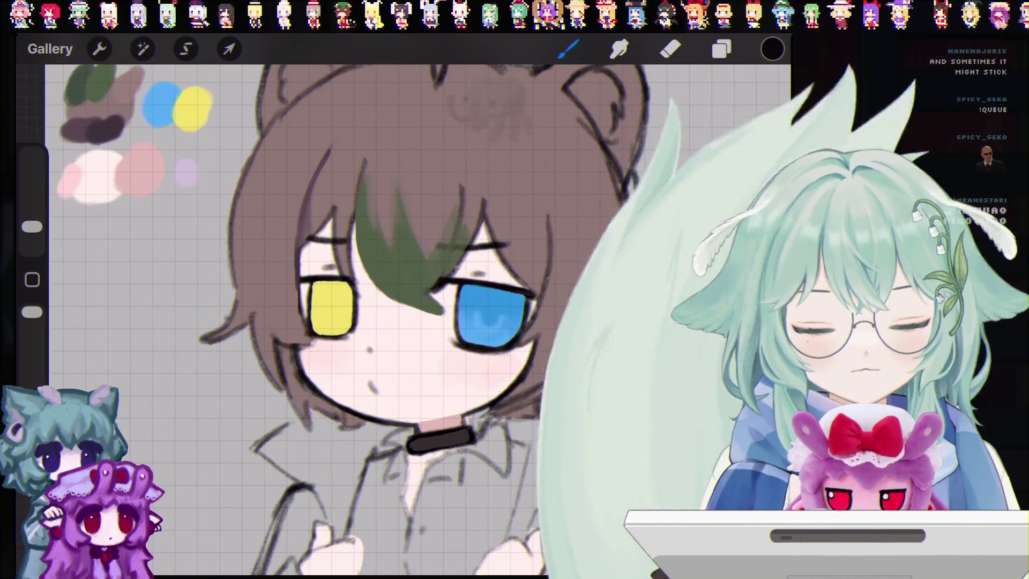
scroll(402, 316, "down", 3)
scroll(376, 268, "up", 4)
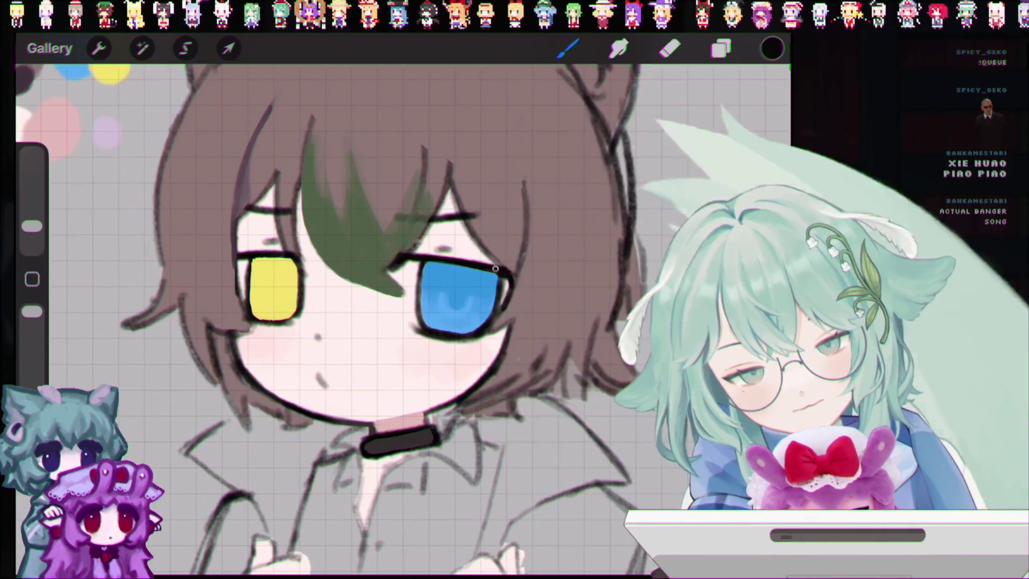
left_click_drag(507, 271, 514, 276)
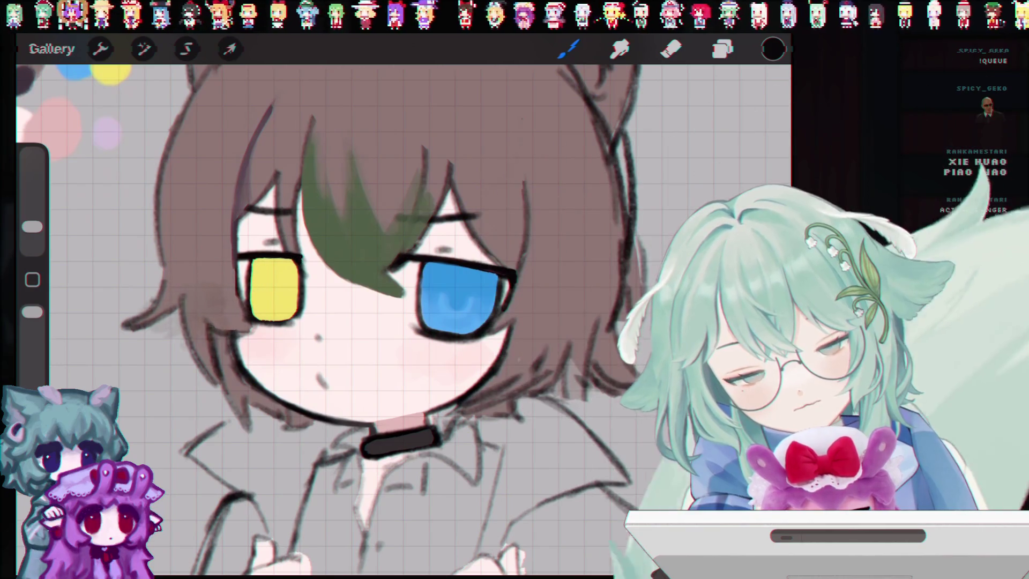
scroll(376, 322, "up", 2)
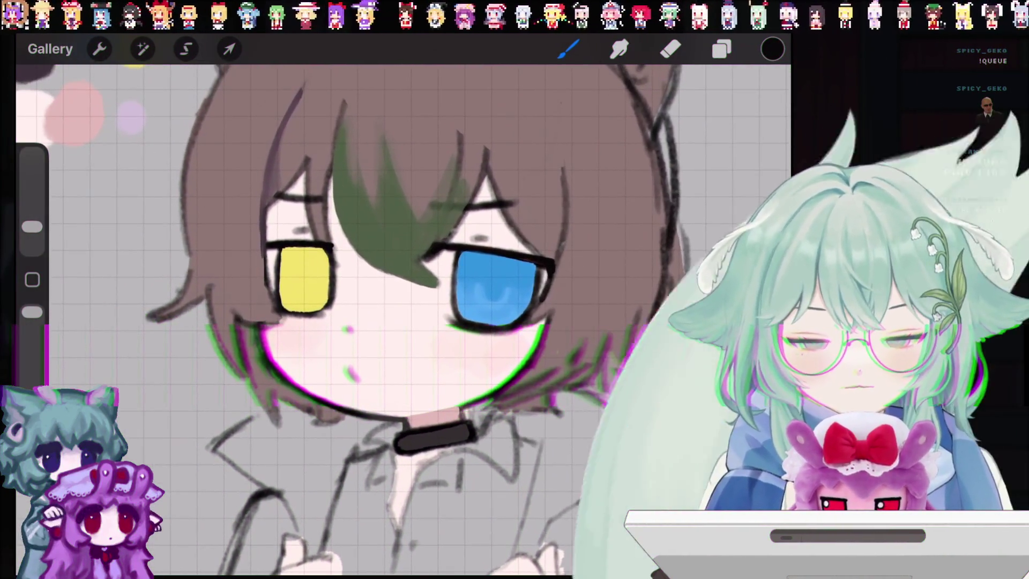
Switch to white and try strokes below the yellow eye, undoing the blotch.
left_click(772, 48)
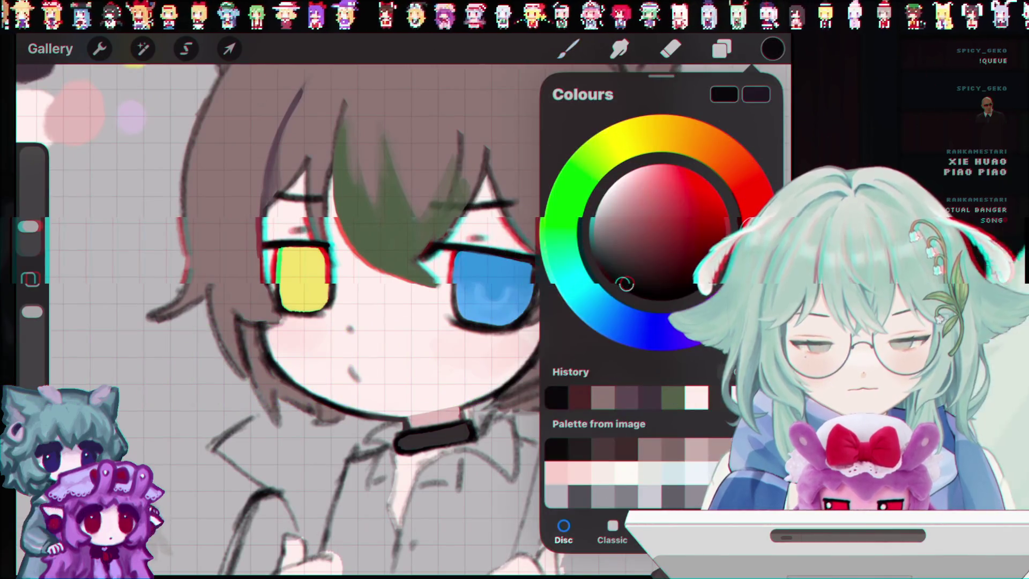
left_click(568, 49)
scroll(376, 321, "up", 2)
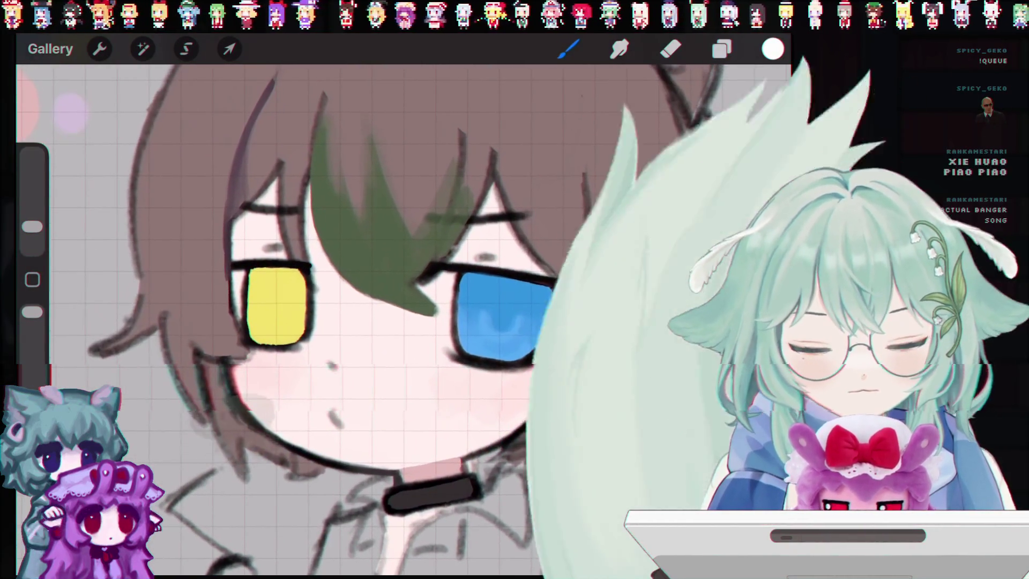
left_click_drag(252, 375, 300, 418)
left_click_drag(284, 364, 332, 392)
left_click_drag(279, 332, 343, 375)
key("ctrl+z")
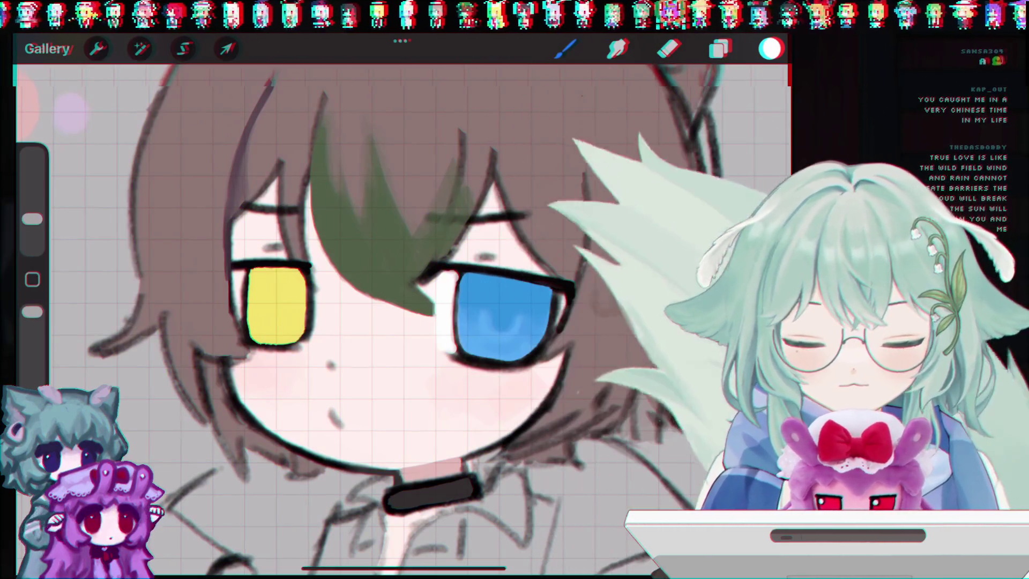
Shrink the brush to about 3% and try a white highlight on the blue eye's right edge, undoing strokes.
left_click_drag(28, 219, 31, 230)
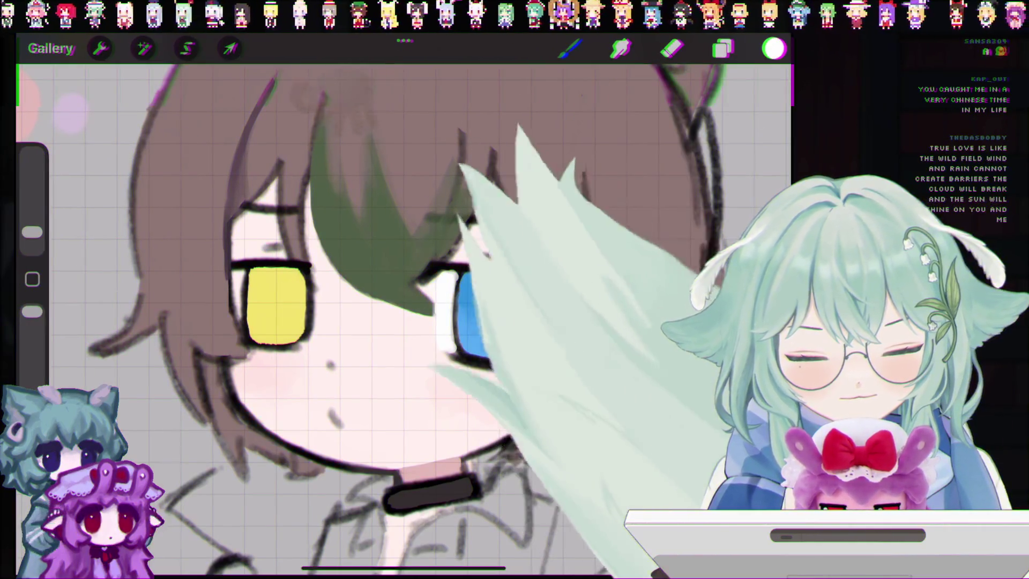
key("ctrl+z")
left_click(32, 231)
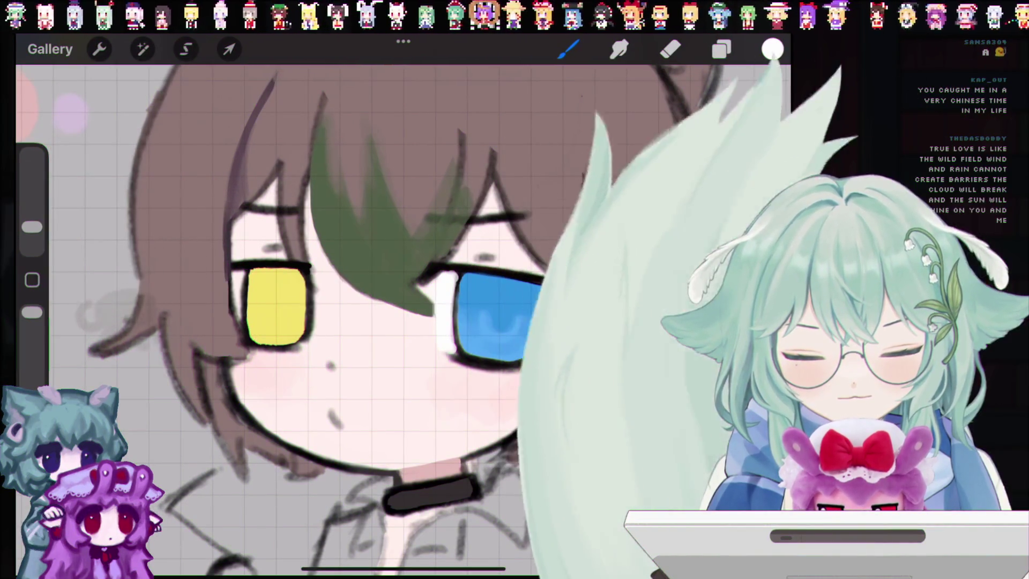
key("ctrl+z")
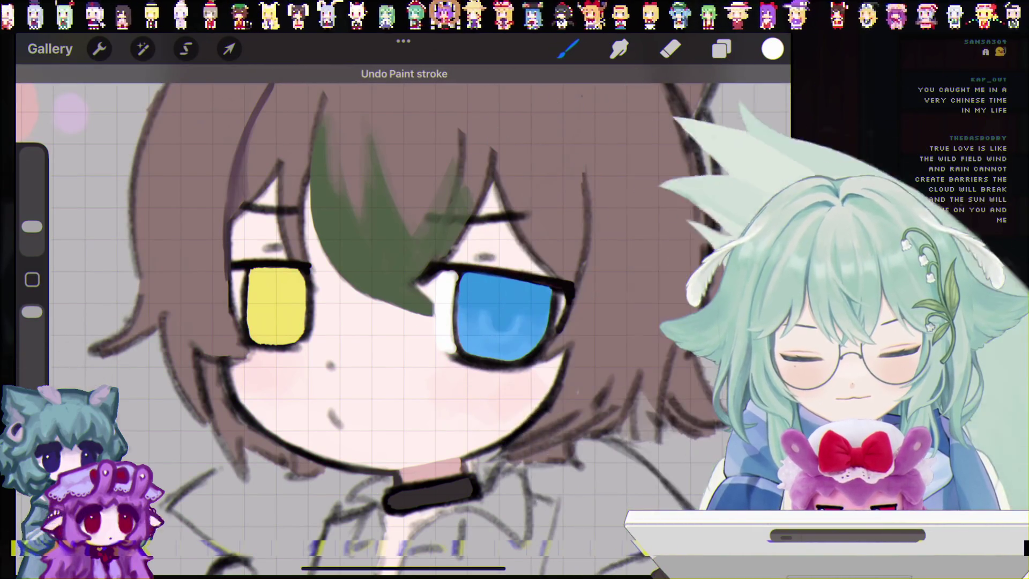
left_click_drag(561, 295, 557, 324)
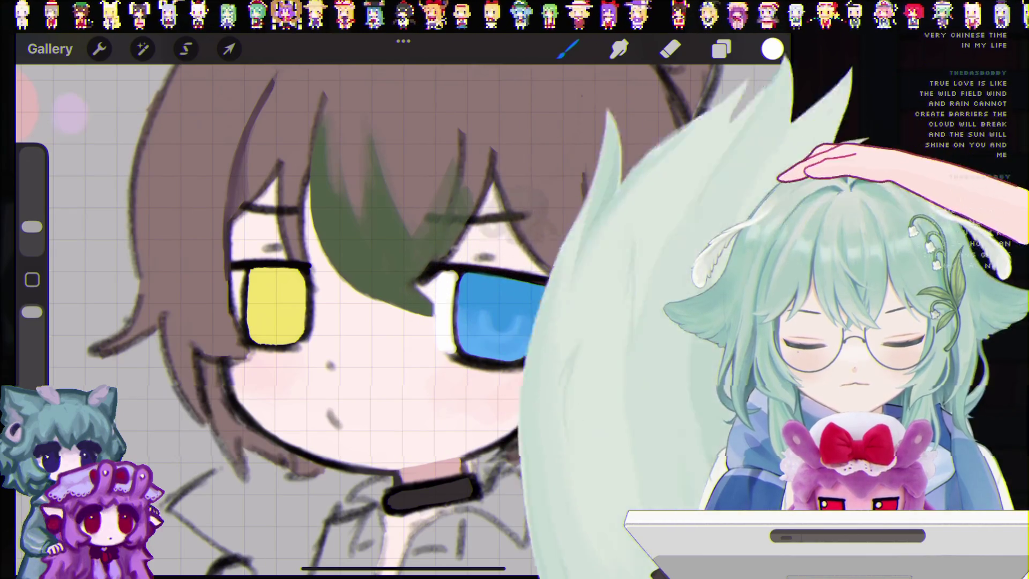
key("ctrl+z")
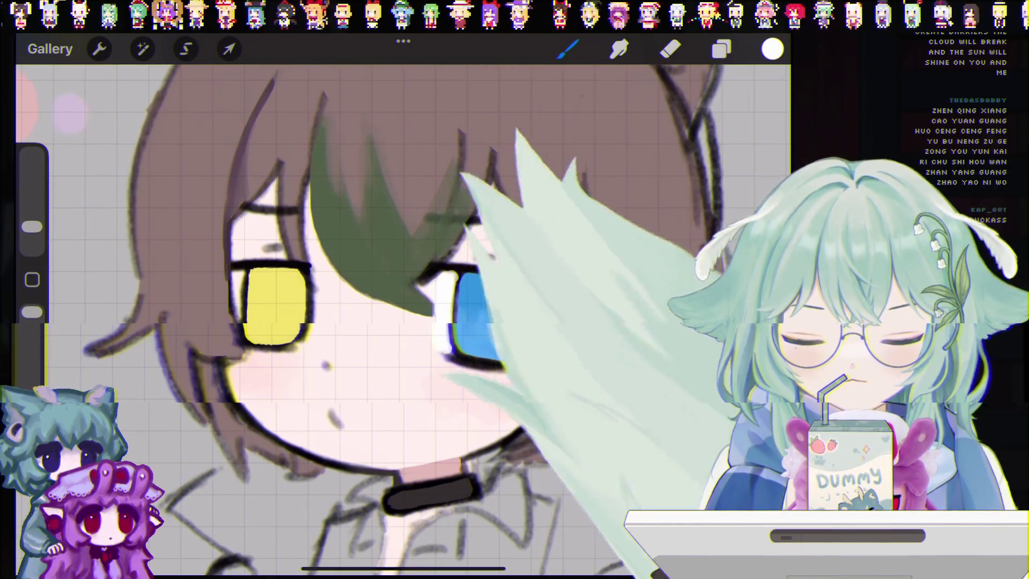
key("ctrl+z")
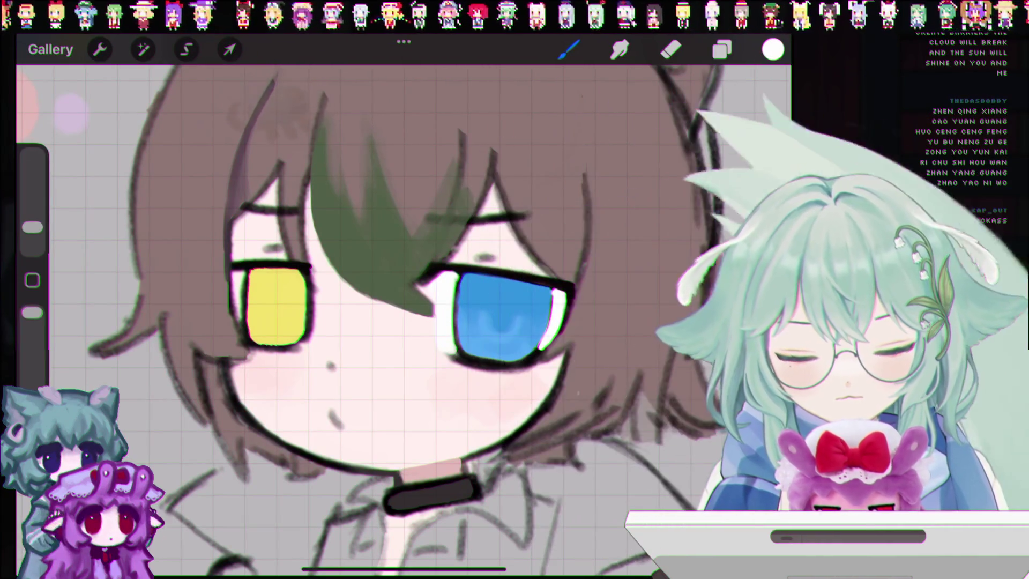
Undo the small white strokes beside the yellow eye, keeping the thin left-edge highlight.
scroll(241, 266, "up", 5)
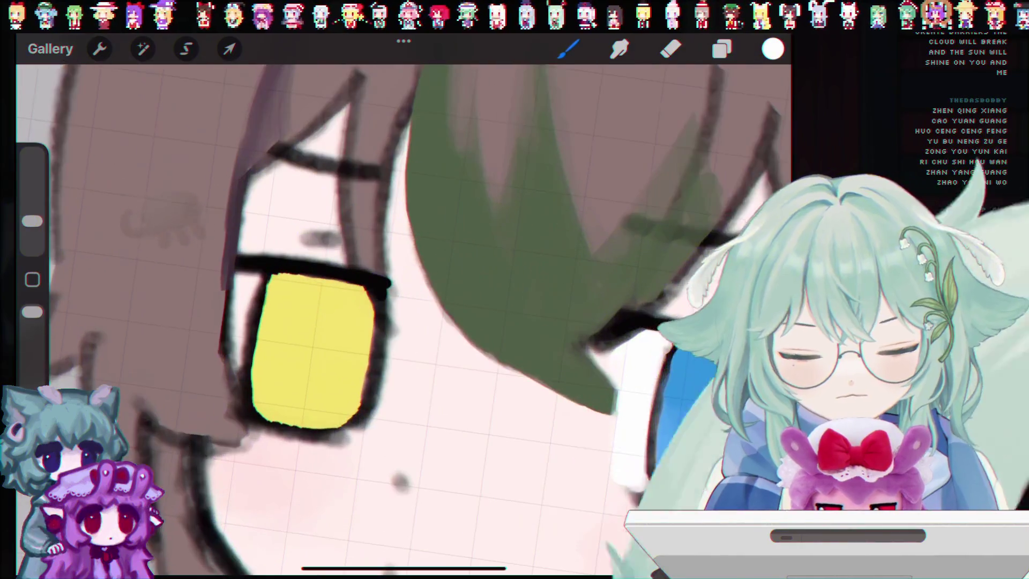
key("ctrl+z")
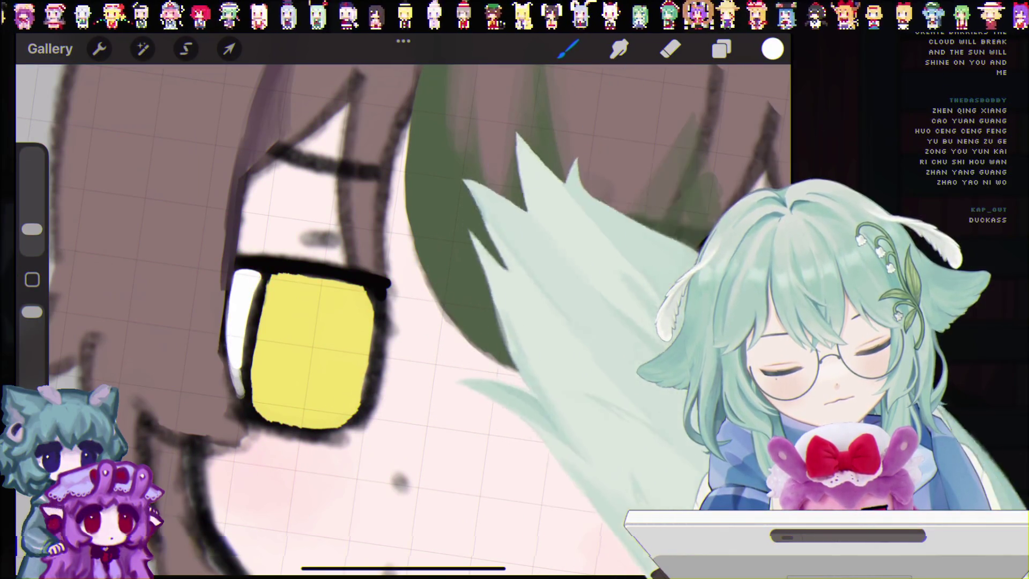
key("ctrl+z")
scroll(402, 322, "down", 3)
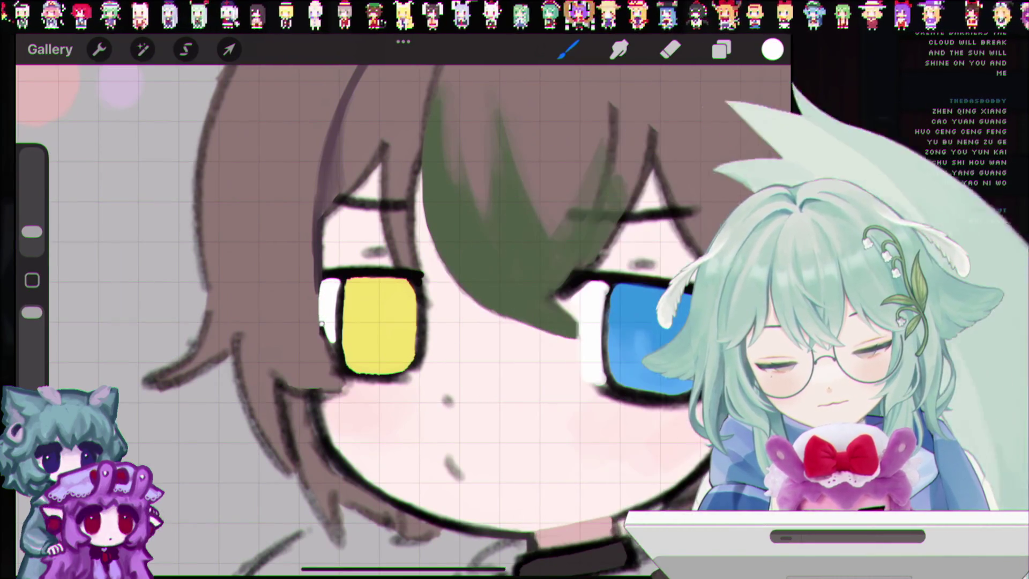
key("ctrl+z")
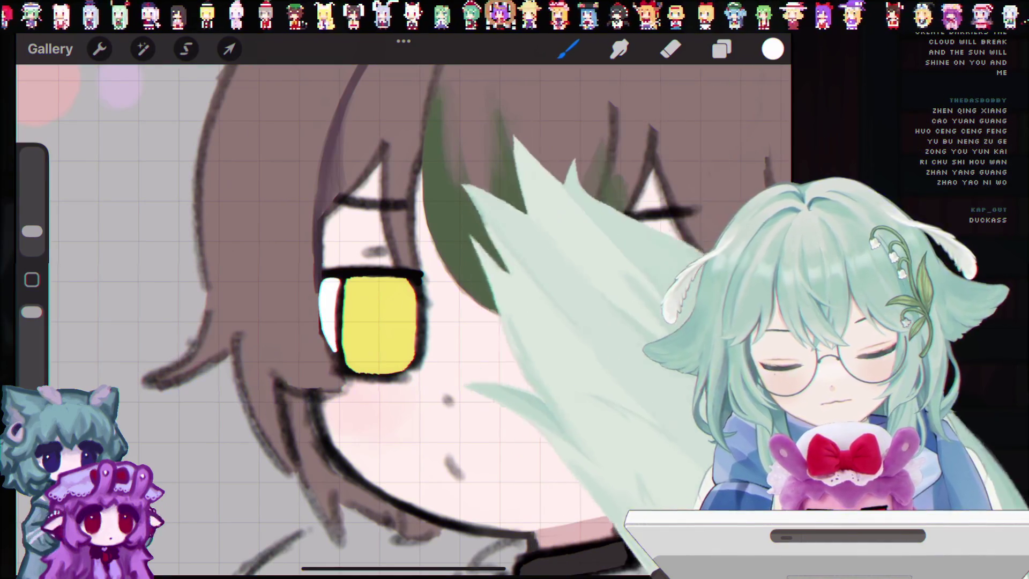
left_click(773, 49)
left_click(325, 282)
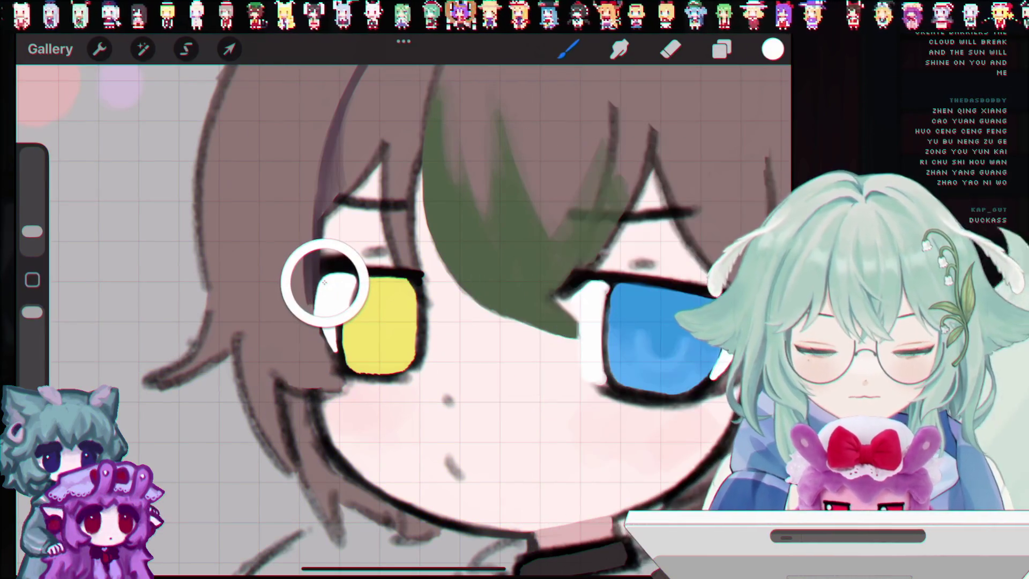
Sample the skin pink, lower brush opacity to 66%, and undo trial dabs on the eye highlight.
left_click_drag(324, 282, 349, 238)
left_click_drag(32, 231, 32, 225)
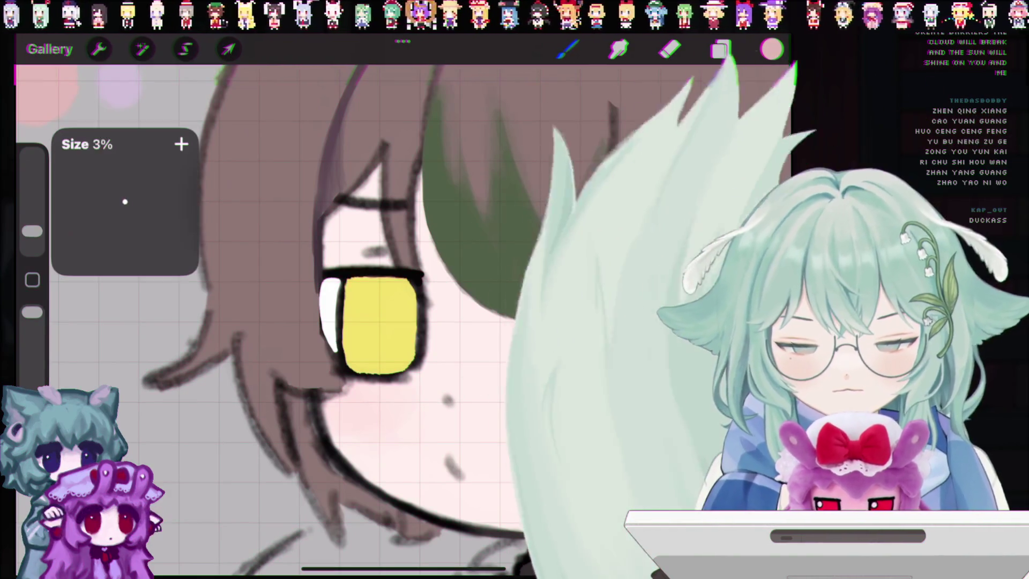
left_click_drag(32, 312, 32, 349)
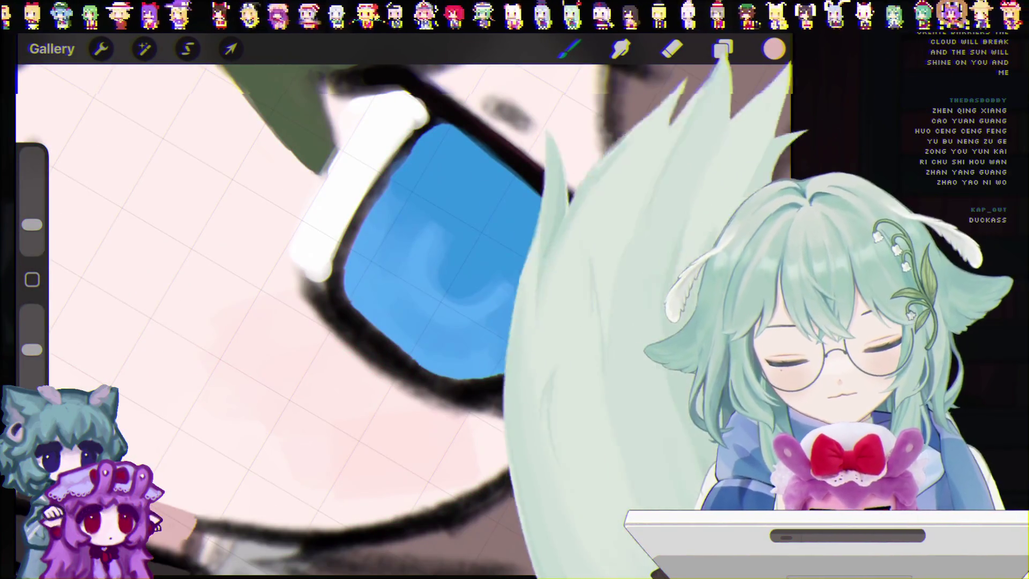
left_click(616, 300)
key("ctrl+z")
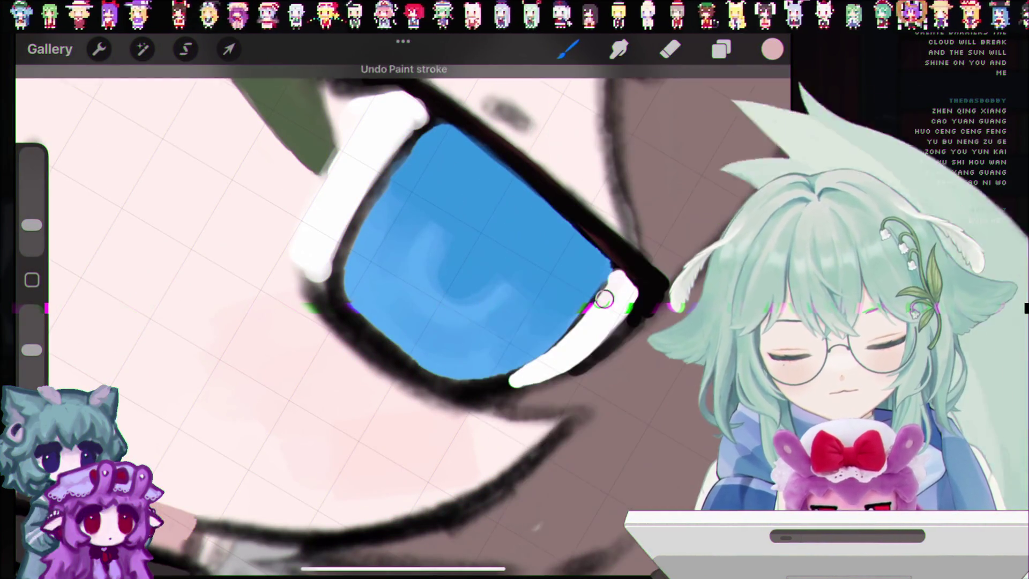
key("ctrl+z")
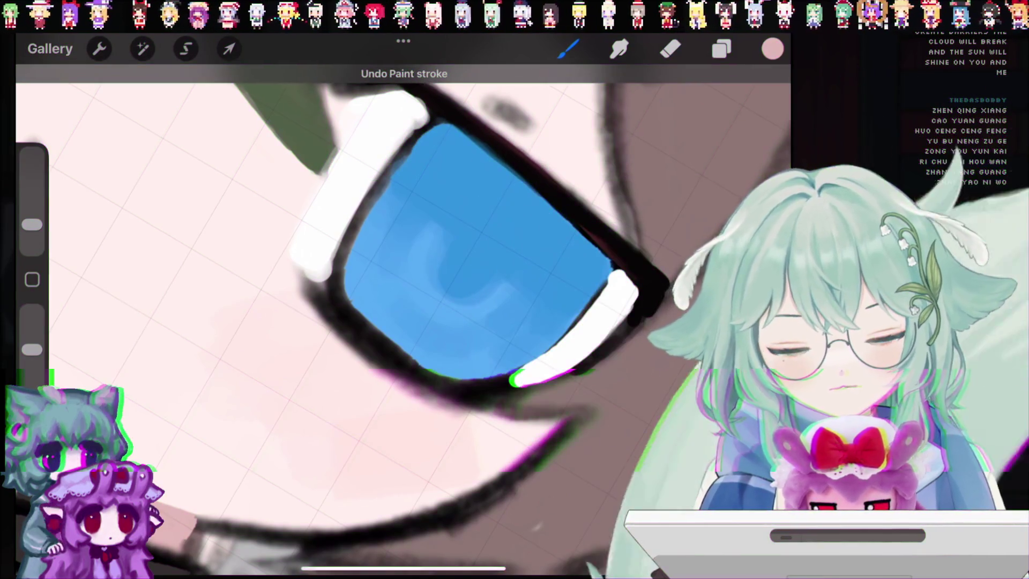
left_click_drag(632, 294, 616, 256)
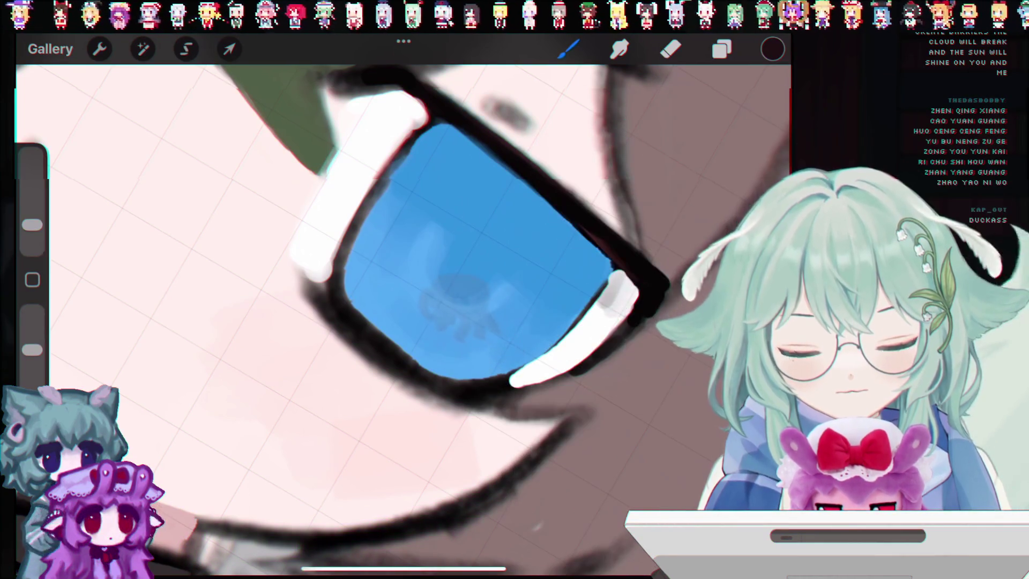
key("ctrl+z")
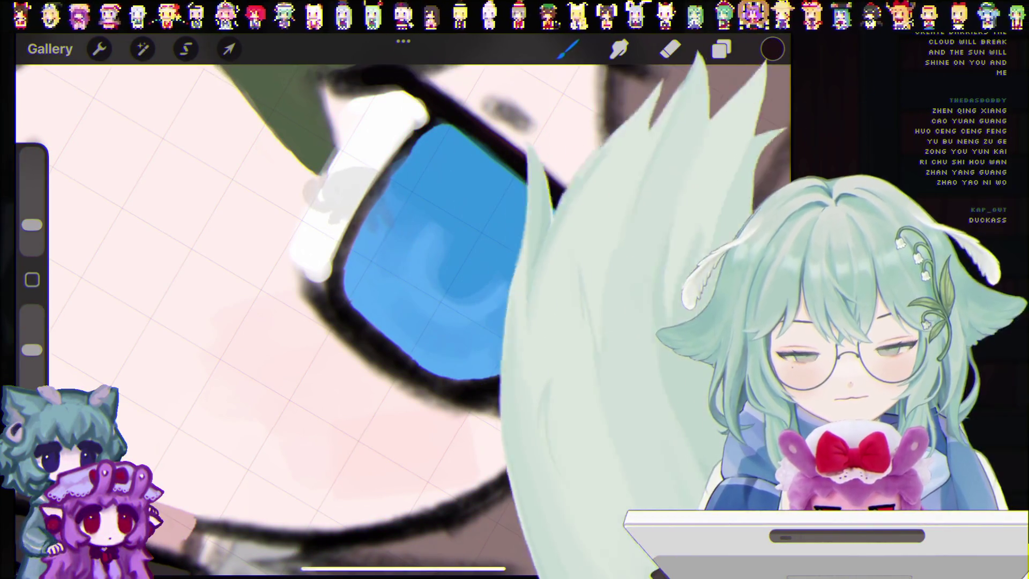
Tint the lower-right highlight light pink at 38%, then the upper-right and upper-left highlights peach at 66%.
left_click_drag(638, 282, 547, 96)
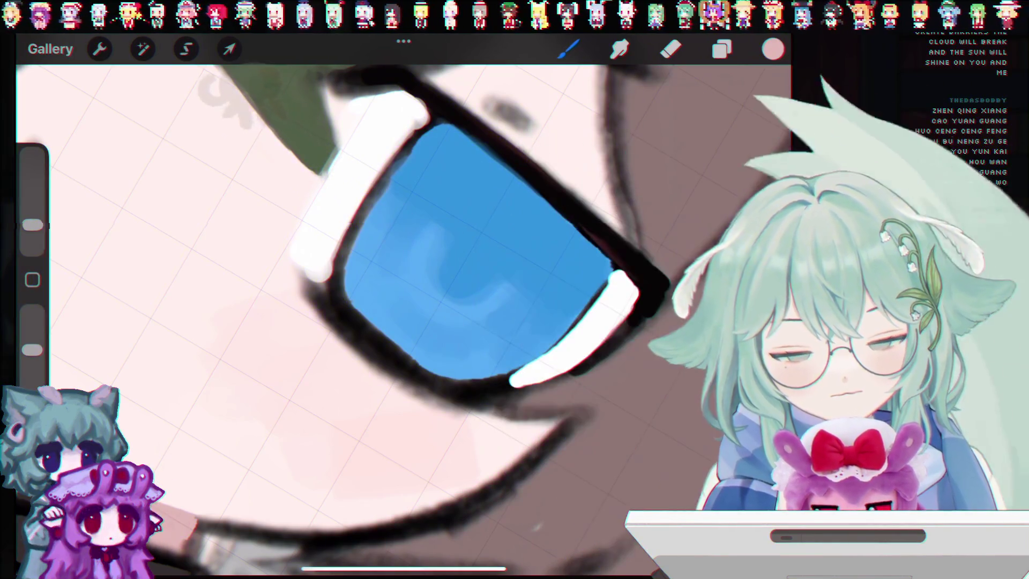
left_click_drag(32, 349, 32, 370)
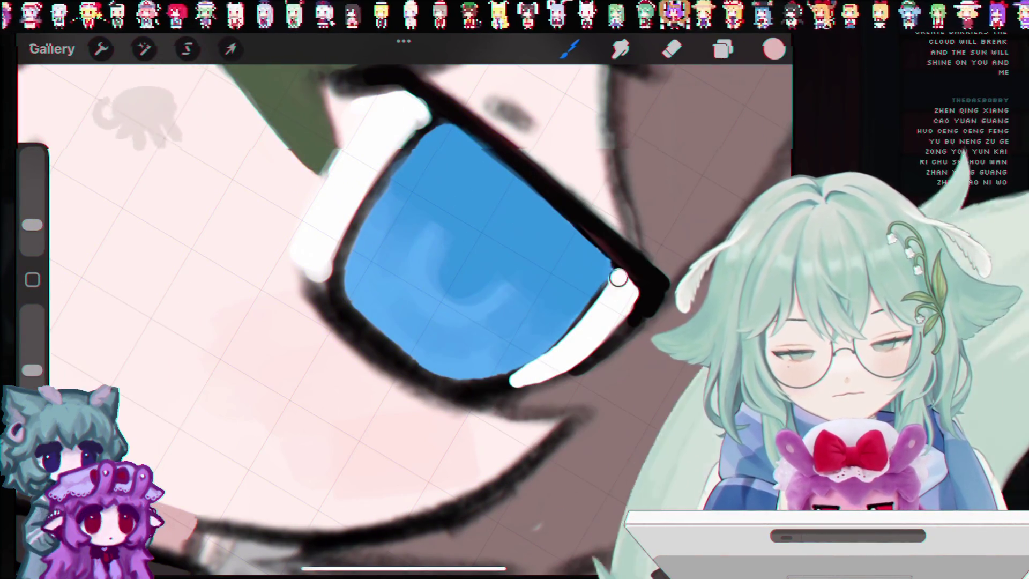
left_click_drag(515, 380, 622, 306)
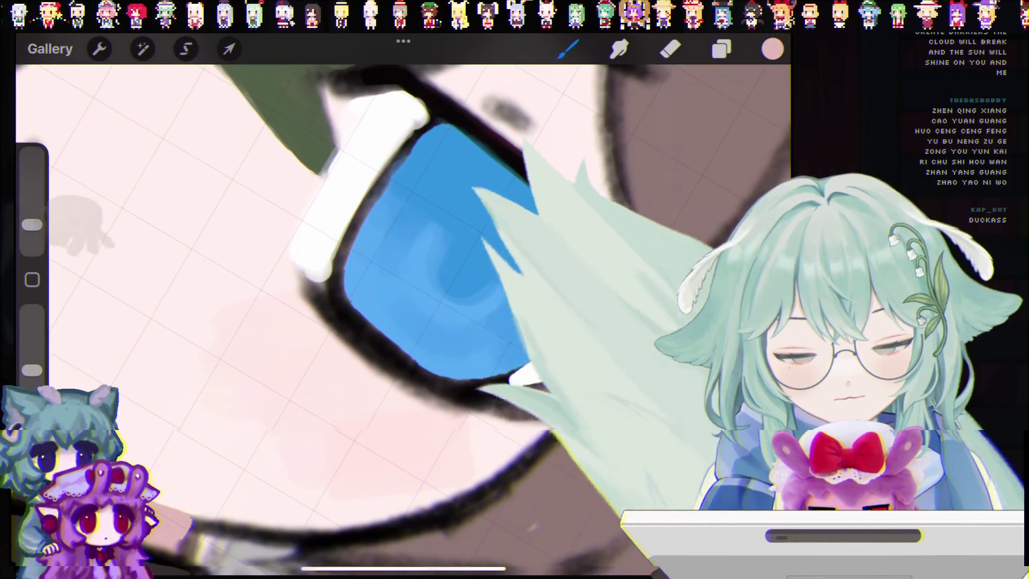
left_click_drag(33, 370, 30, 312)
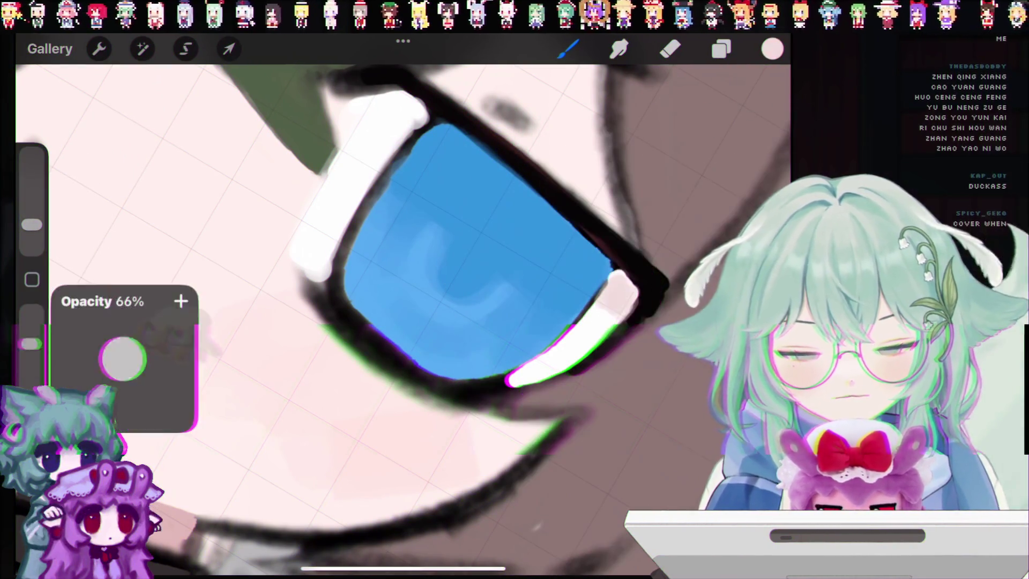
mouse_move(614, 302)
left_mouse_down()
mouse_move(621, 317)
mouse_move(628, 295)
left_mouse_up()
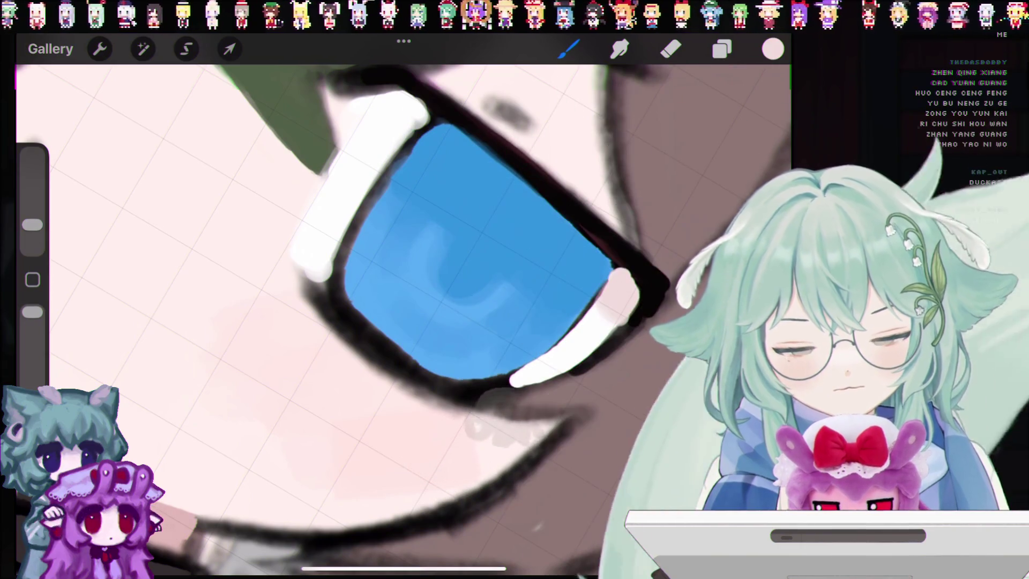
mouse_move(357, 130)
left_mouse_down()
mouse_move(390, 147)
mouse_move(368, 126)
left_mouse_up()
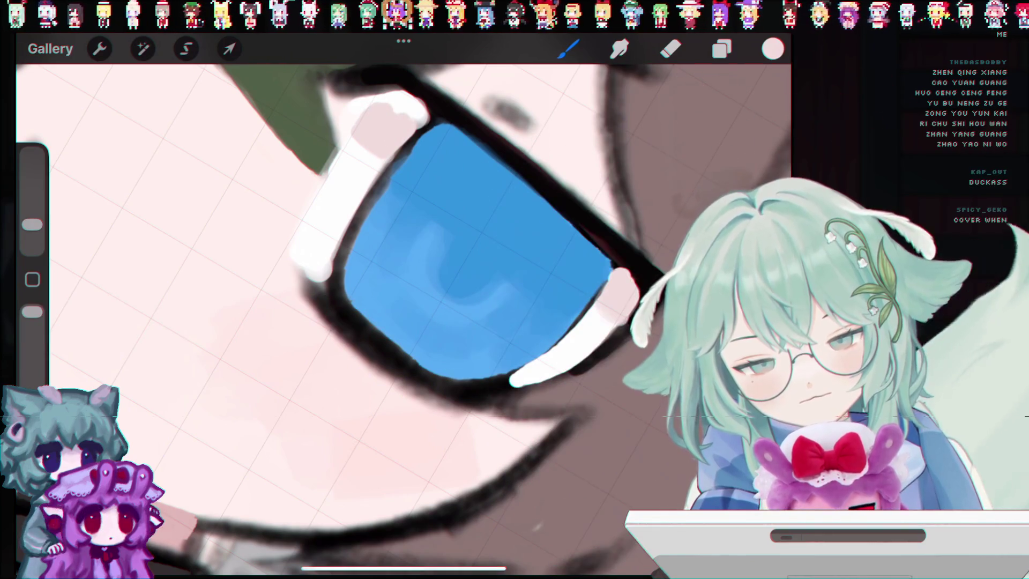
scroll(402, 317, "down", 5)
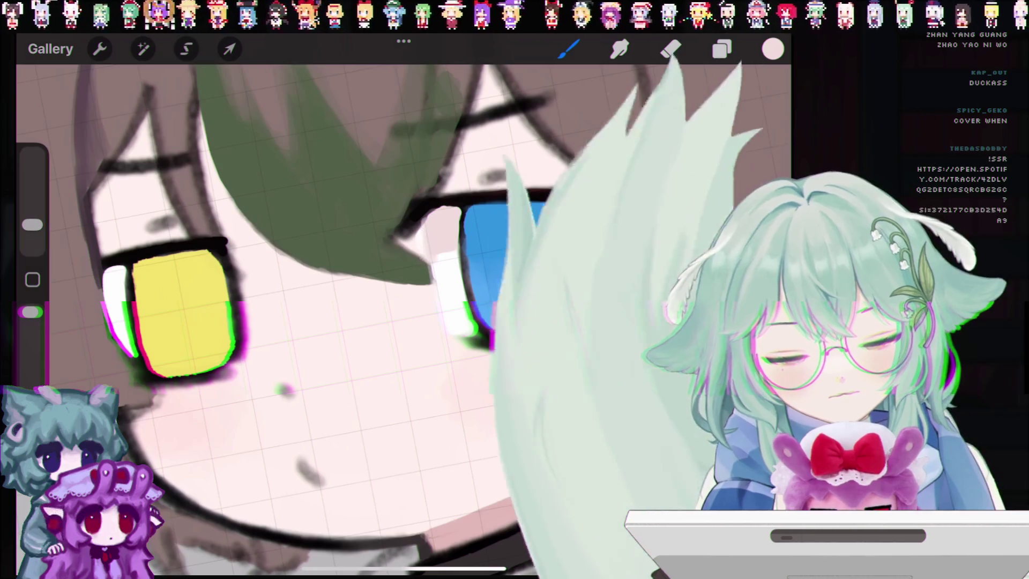
Tone the white beside the blue eye with skin colour, undoing trial shading and a stray line by the yellow eye.
left_click_drag(442, 233, 451, 255)
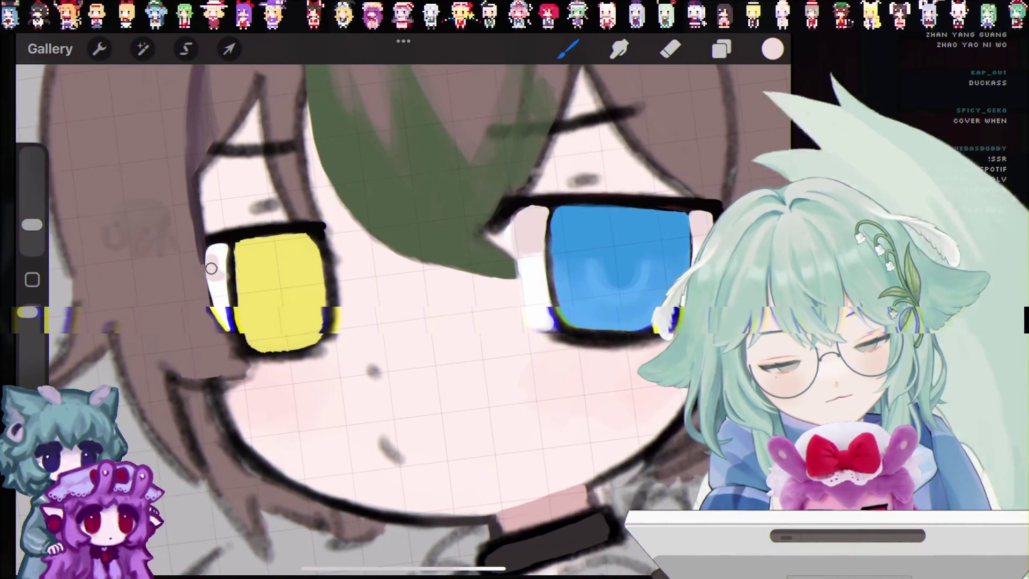
left_click_drag(250, 273, 222, 255)
key("ctrl+z")
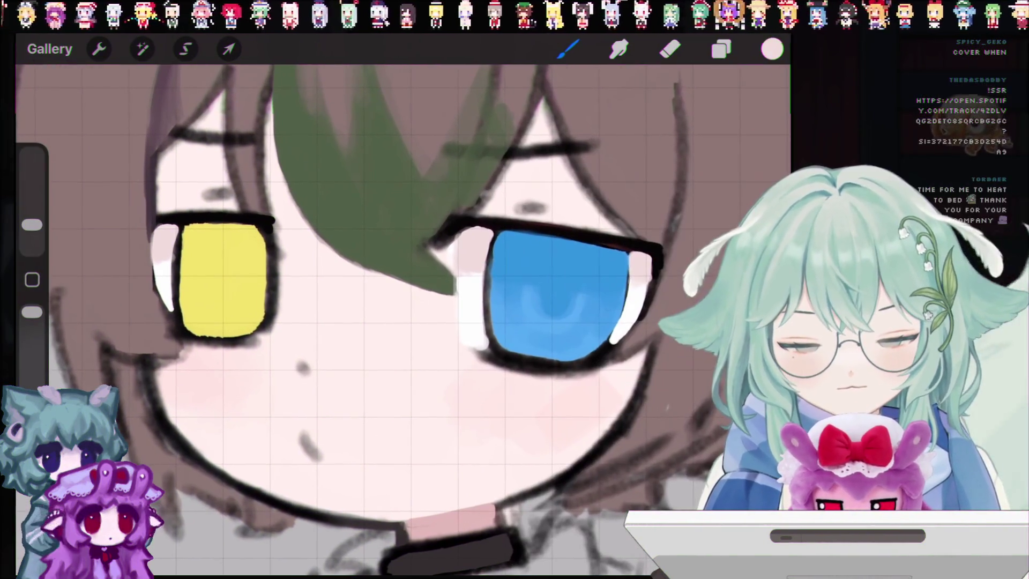
left_click(214, 249)
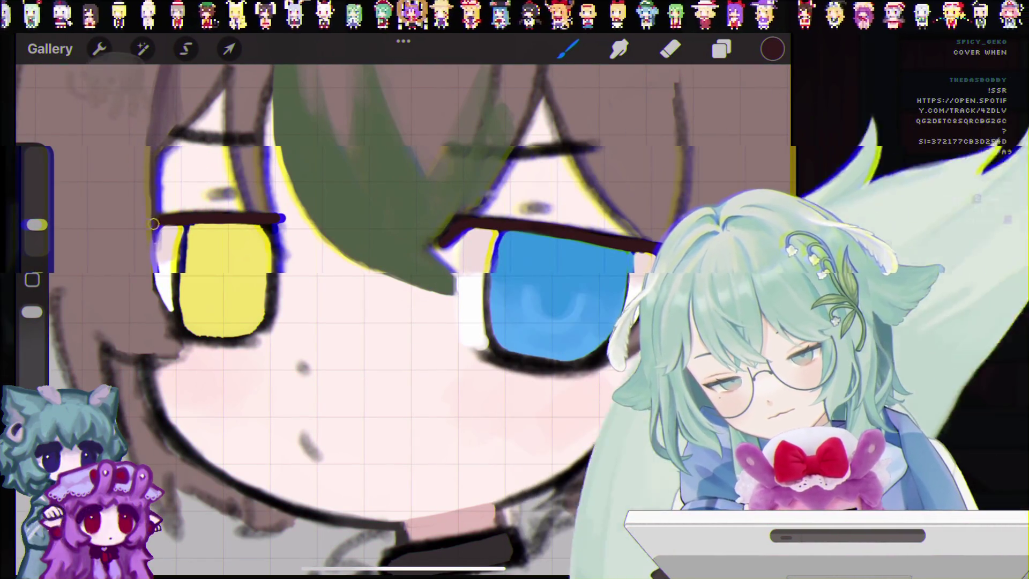
key("ctrl+z")
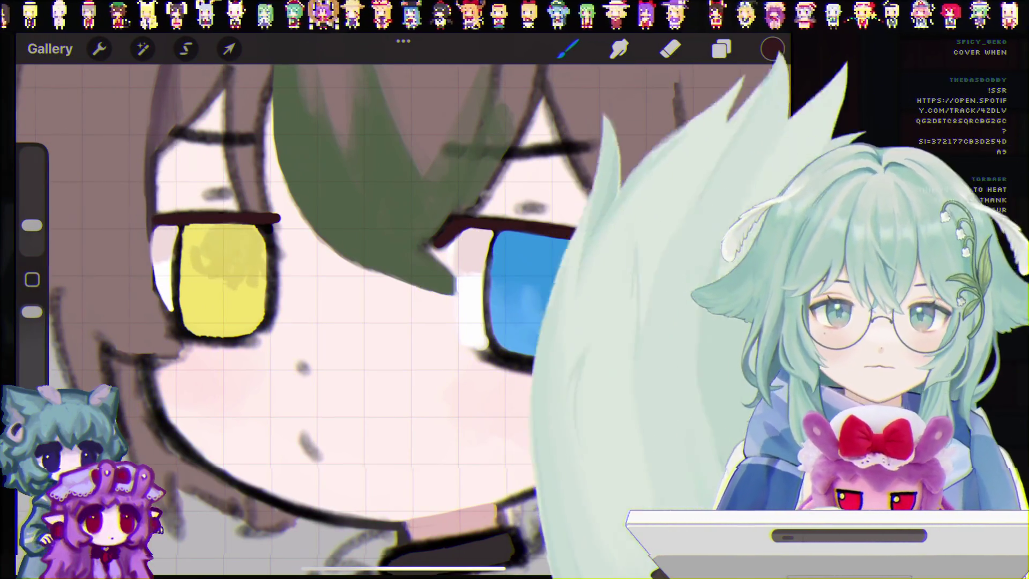
Eyedrop the yellow from the left iris and bring it up in the colour picker for adjustment.
scroll(376, 322, "down", 2)
left_click_drag(156, 253, 149, 254)
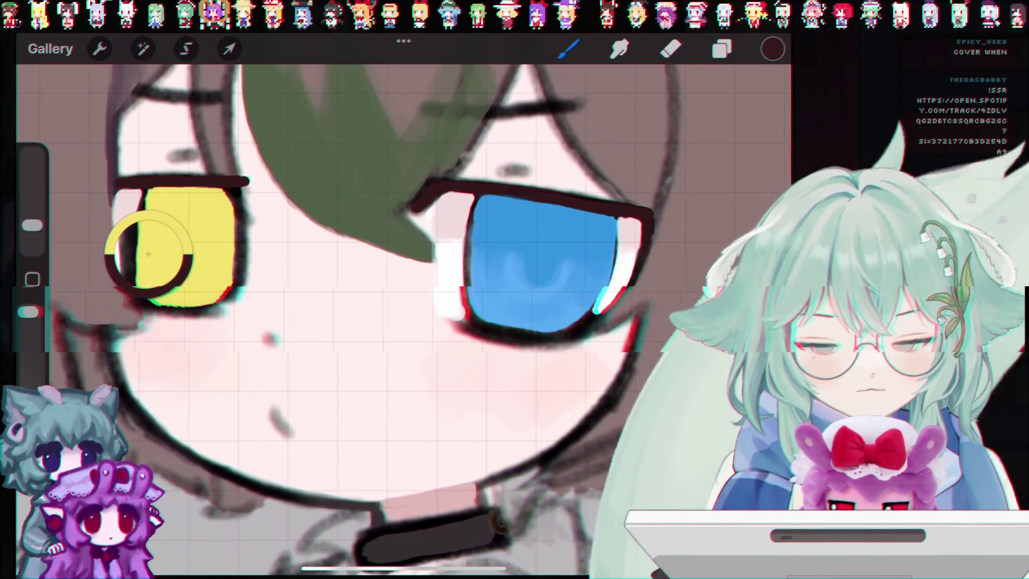
left_click(773, 49)
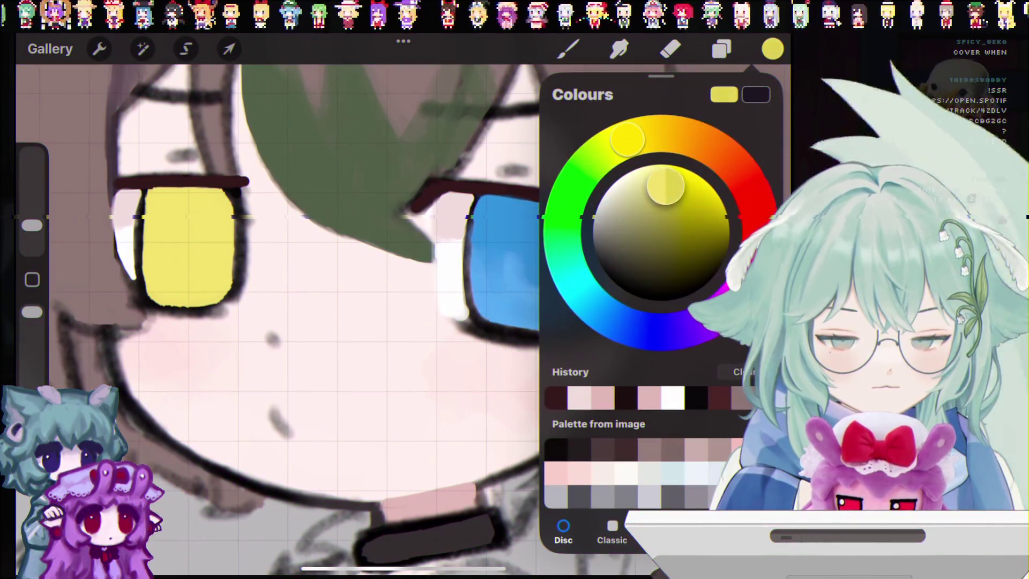
Try a darker yellow stroke across the yellow iris, undo it, and return to the brush.
left_click(568, 49)
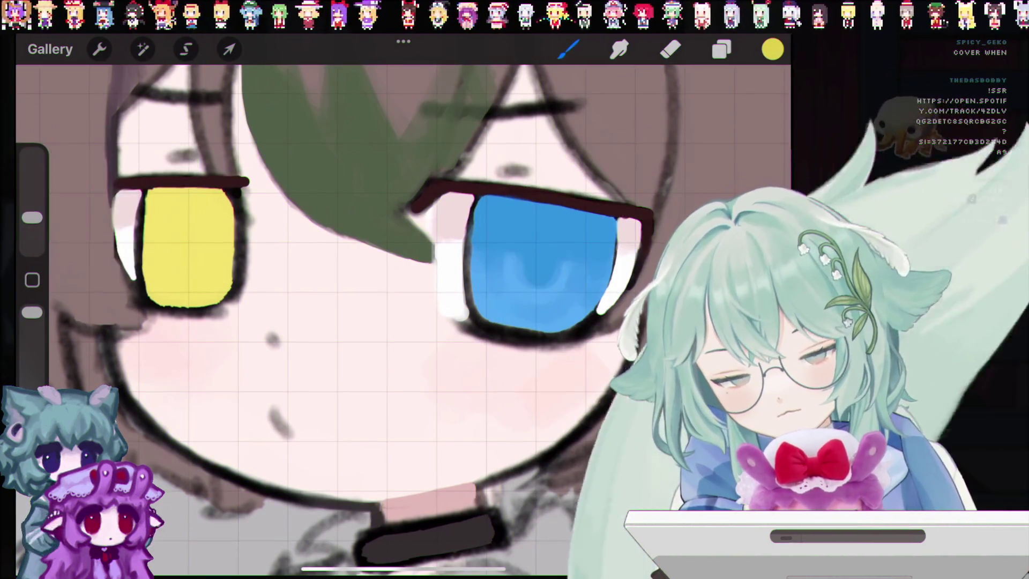
left_click_drag(156, 219, 209, 218)
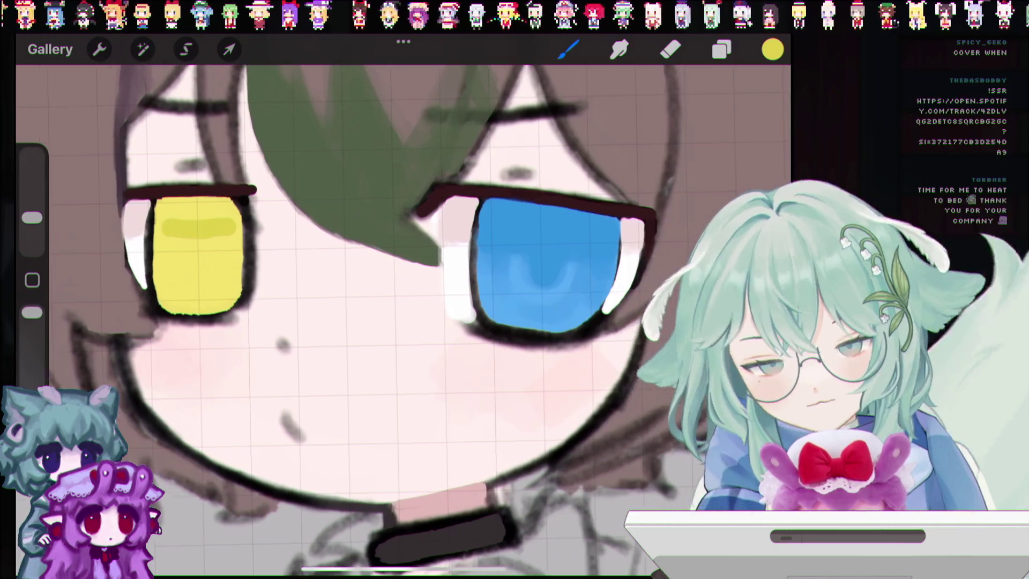
key("ctrl+z")
left_click(568, 49)
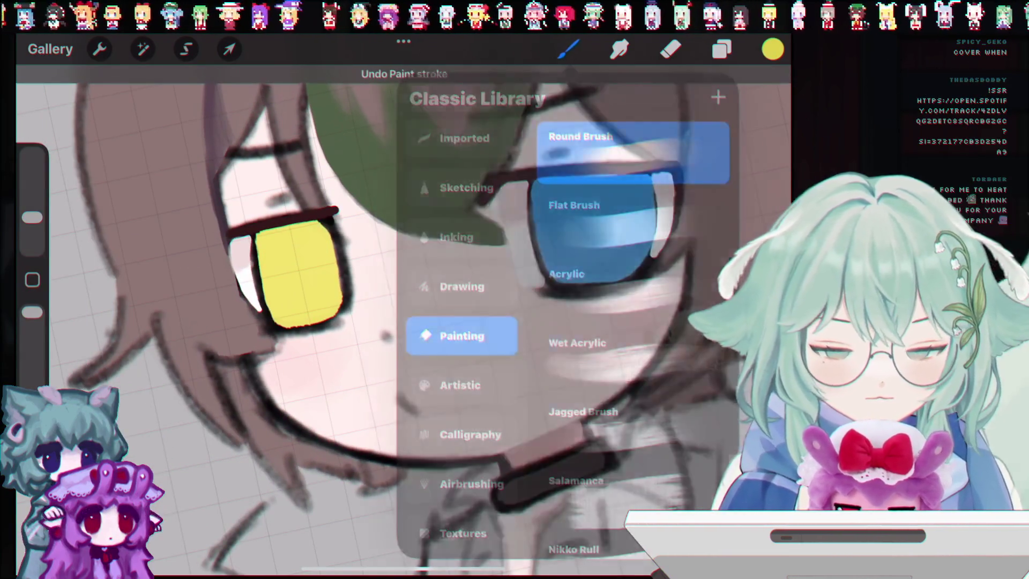
left_click(568, 48)
left_click(568, 49)
left_click(568, 48)
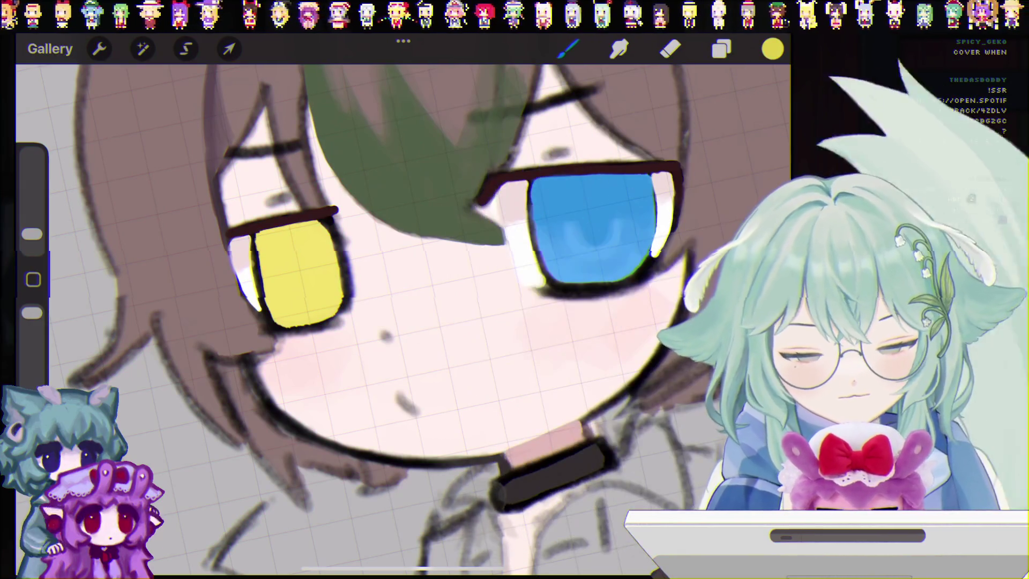
Paint a smaller darker shading stroke inside the yellow eye and reduce the brush to 2%.
left_click_drag(296, 251, 295, 284)
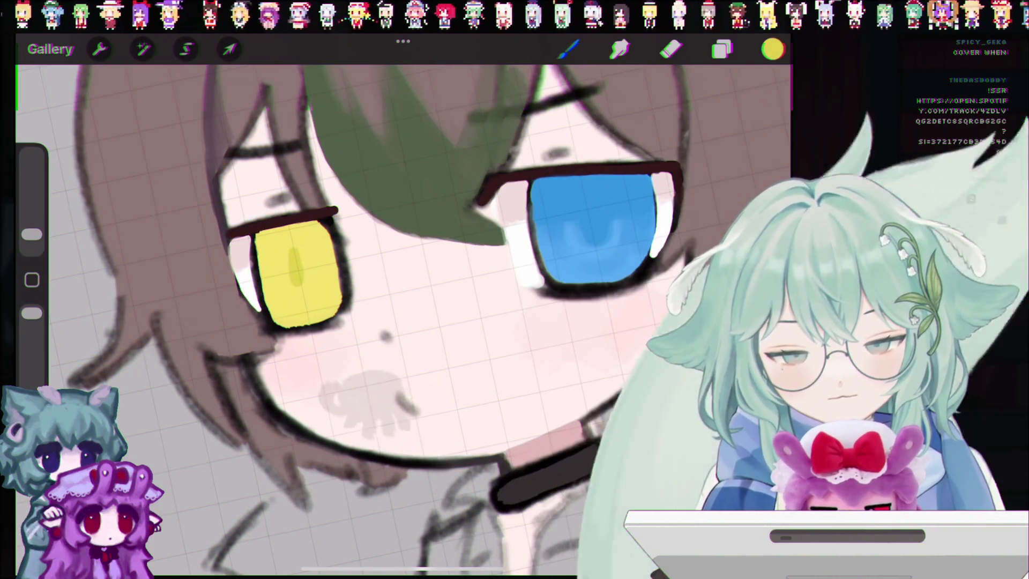
left_click_drag(295, 248, 301, 285)
key("ctrl+z")
key("ctrl+z")
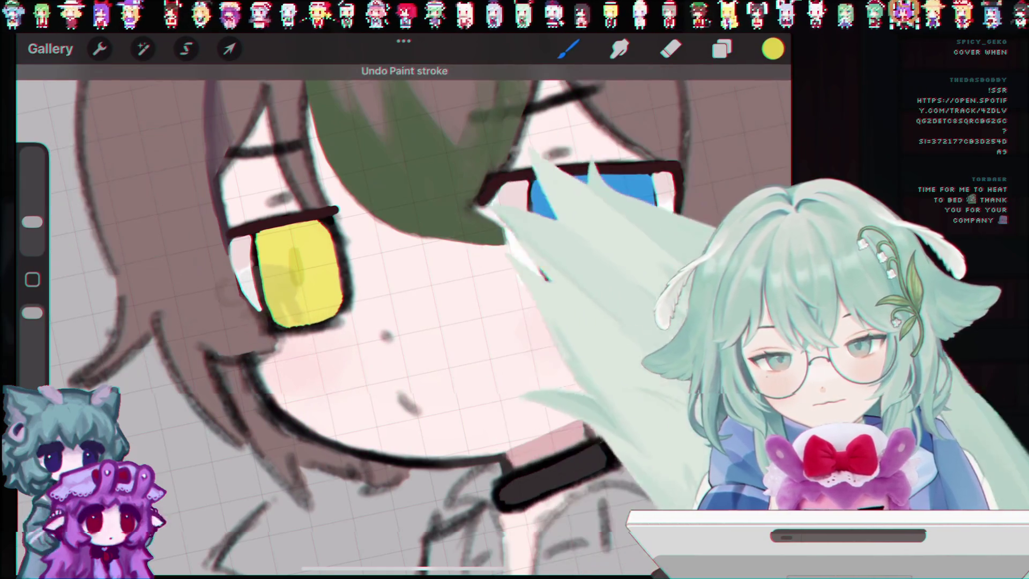
key("ctrl+z")
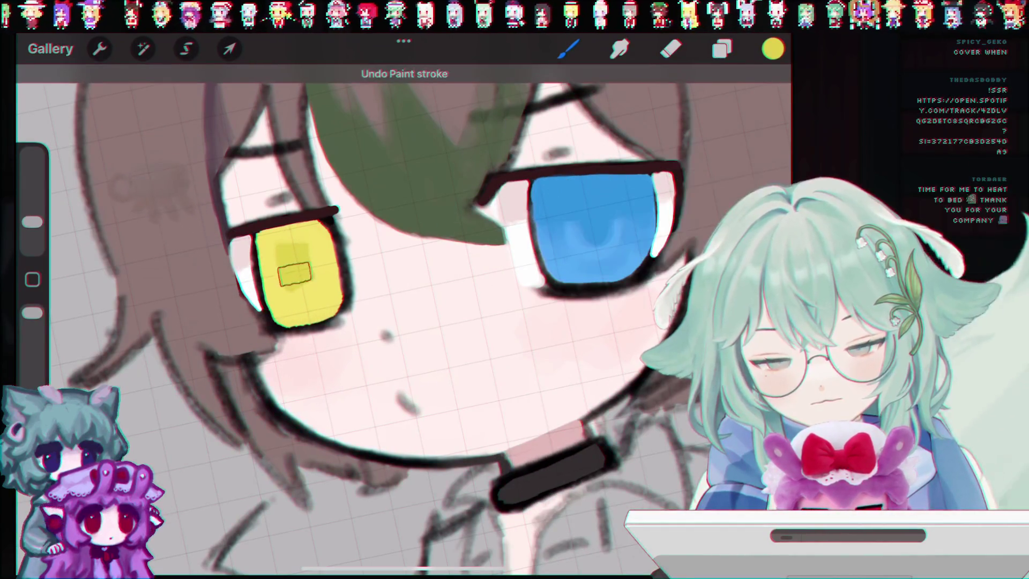
key("ctrl+z")
left_click_drag(32, 222, 32, 228)
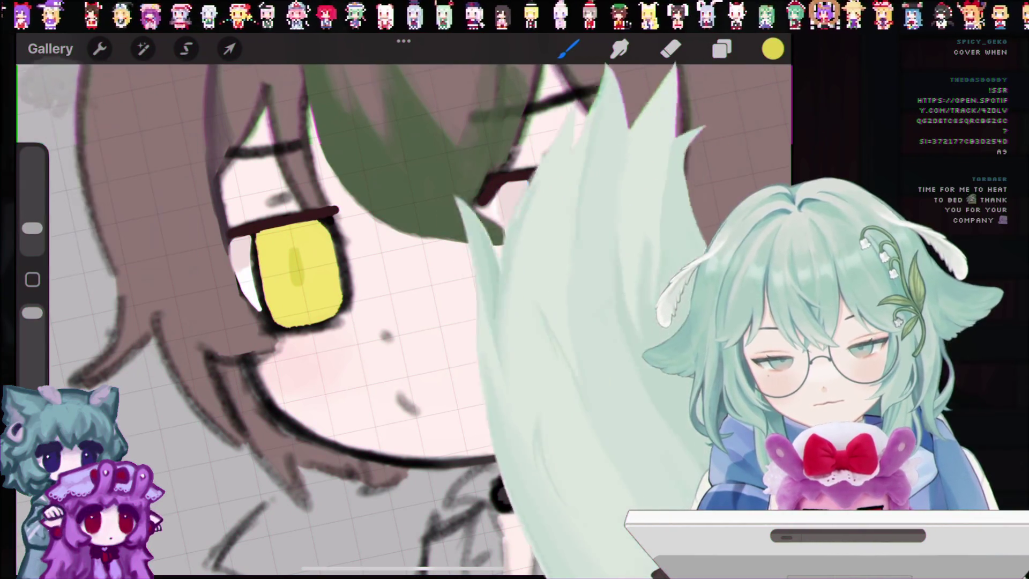
left_click_drag(296, 244, 301, 290)
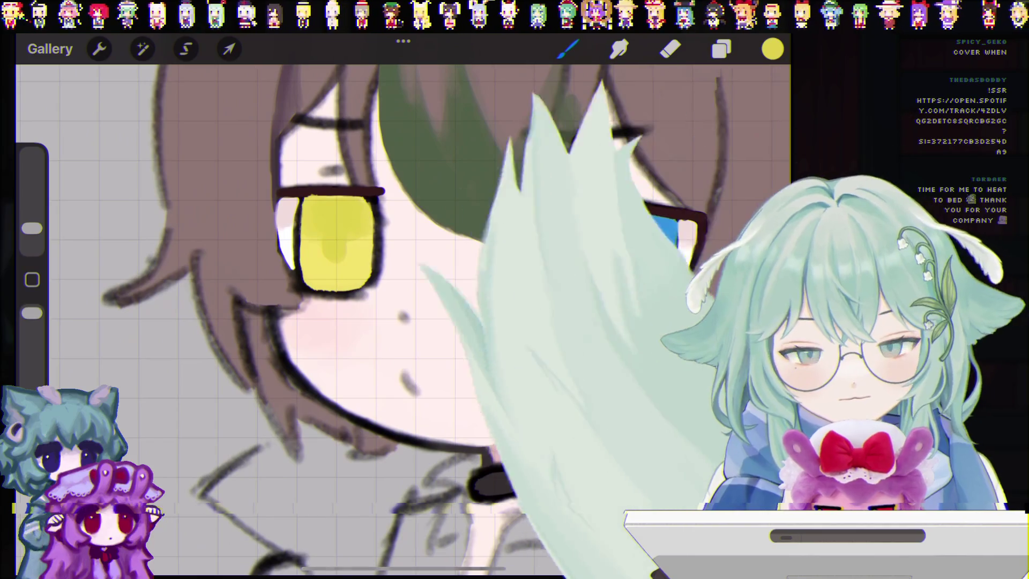
left_click_drag(32, 228, 32, 232)
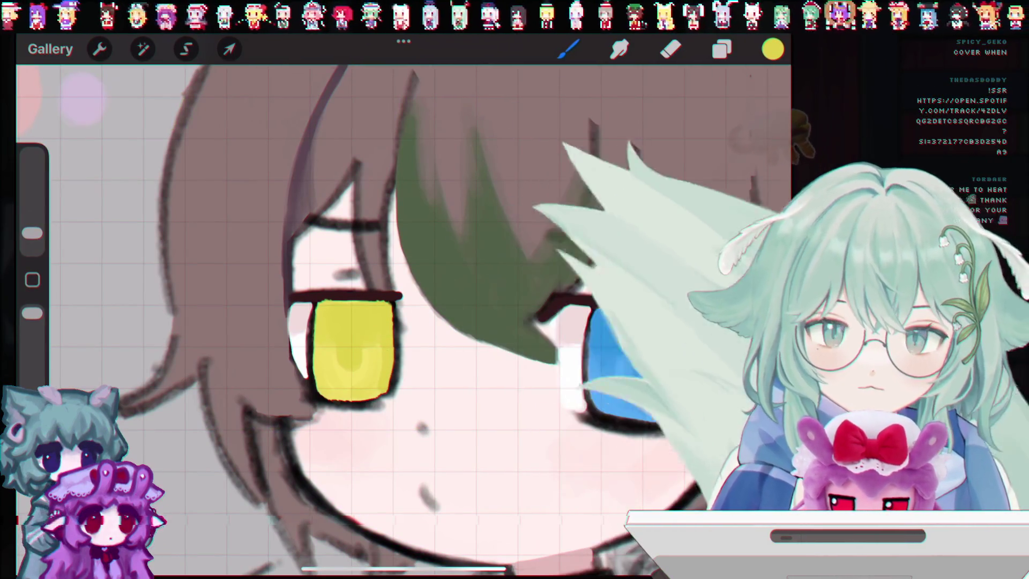
Undo the stray strokes near the blue eye and collar, then eyedrop the dark maroon eye-outline colour.
scroll(402, 268, "up", 3)
scroll(402, 322, "down", 3)
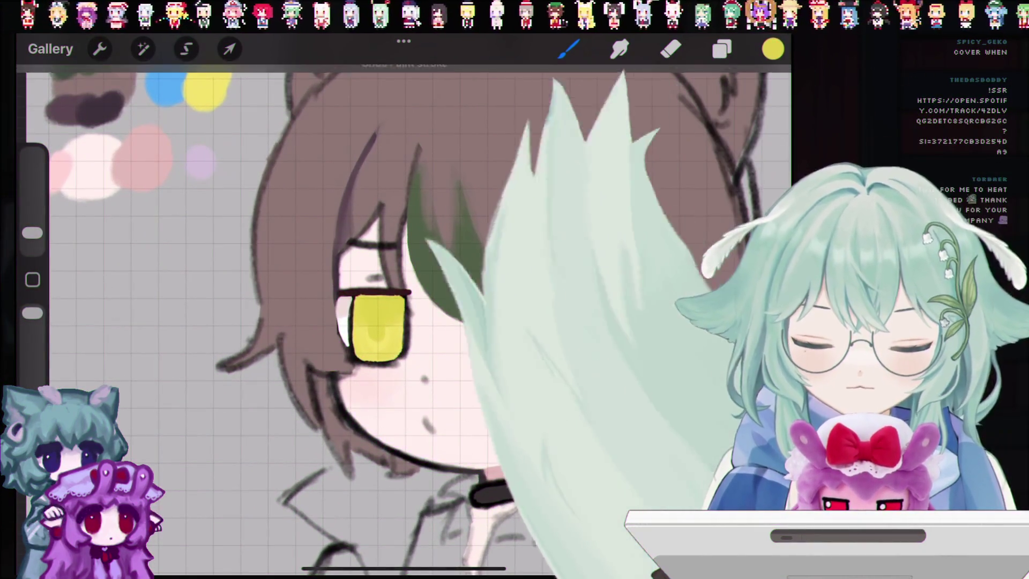
key("ctrl+z")
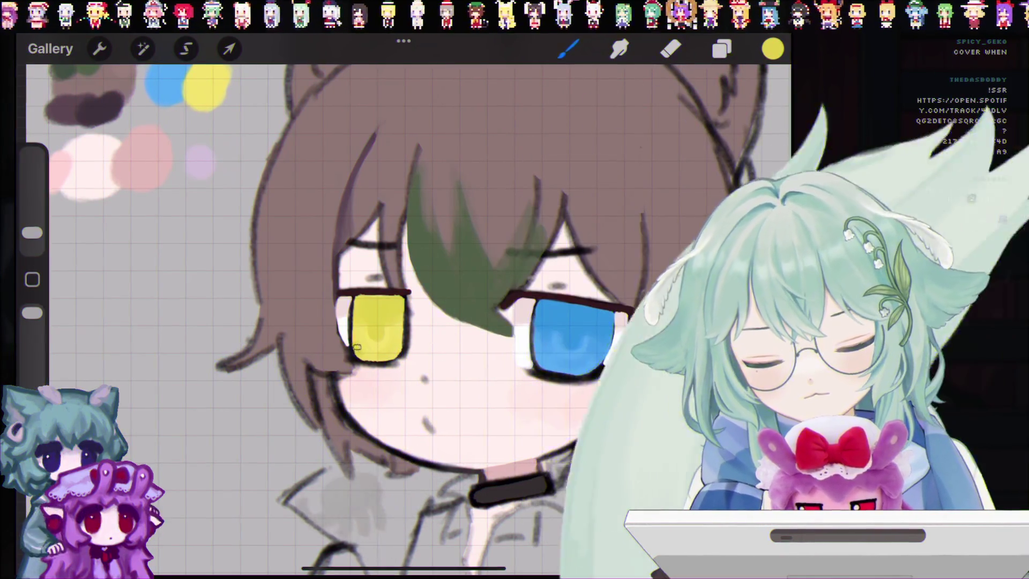
key("ctrl+z")
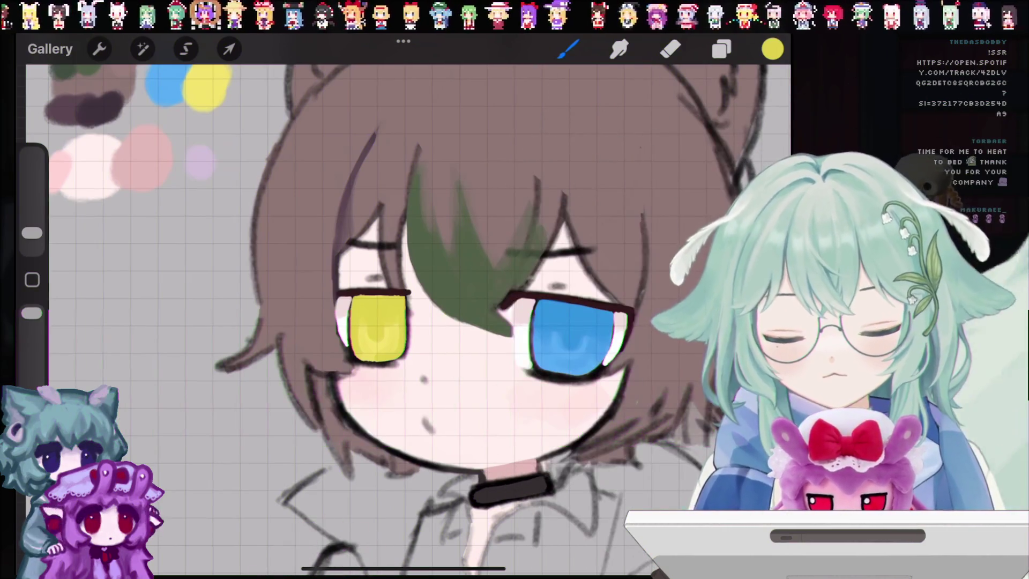
scroll(408, 316, "down", 2)
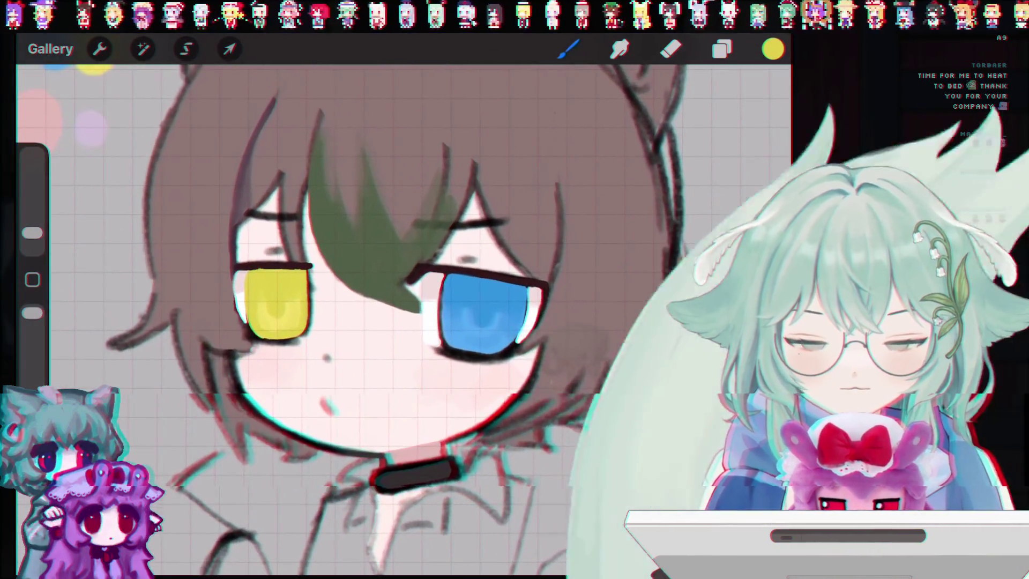
left_click(369, 203)
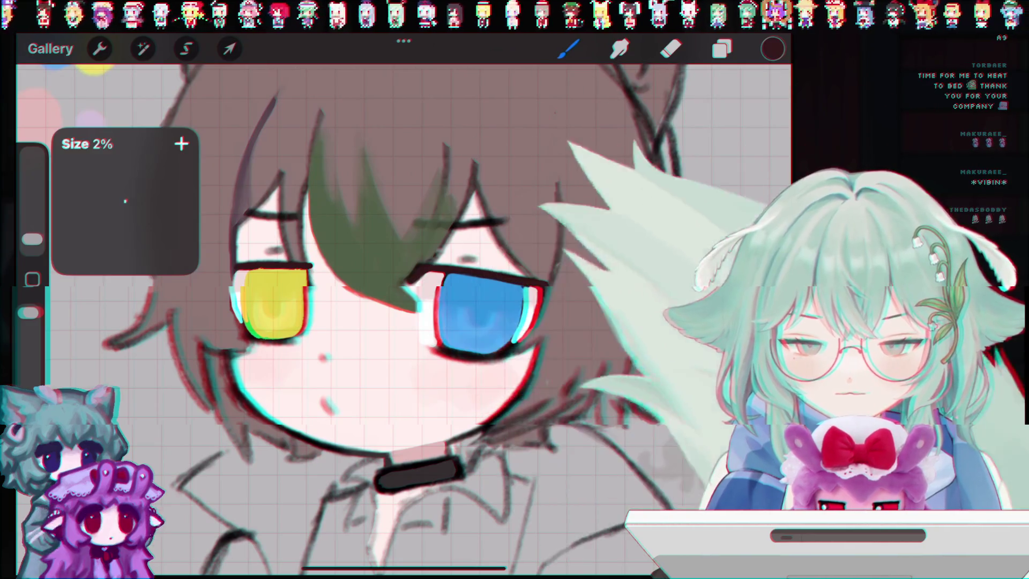
scroll(402, 300, "up", 3)
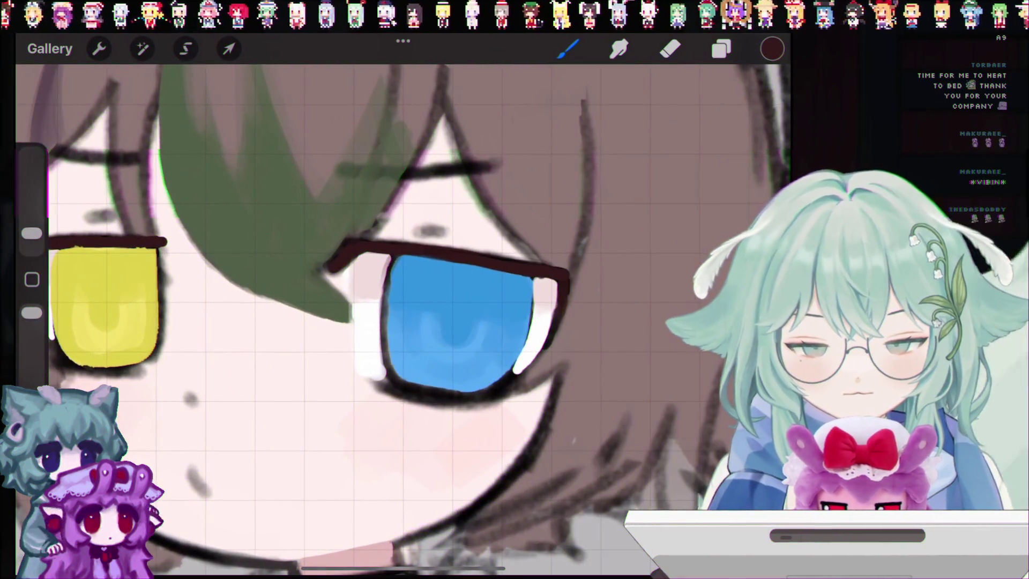
Shrink the brush to 1% and undo the small brown trial strokes under the blue eye.
key("ctrl+z")
left_click_drag(32, 234, 32, 242)
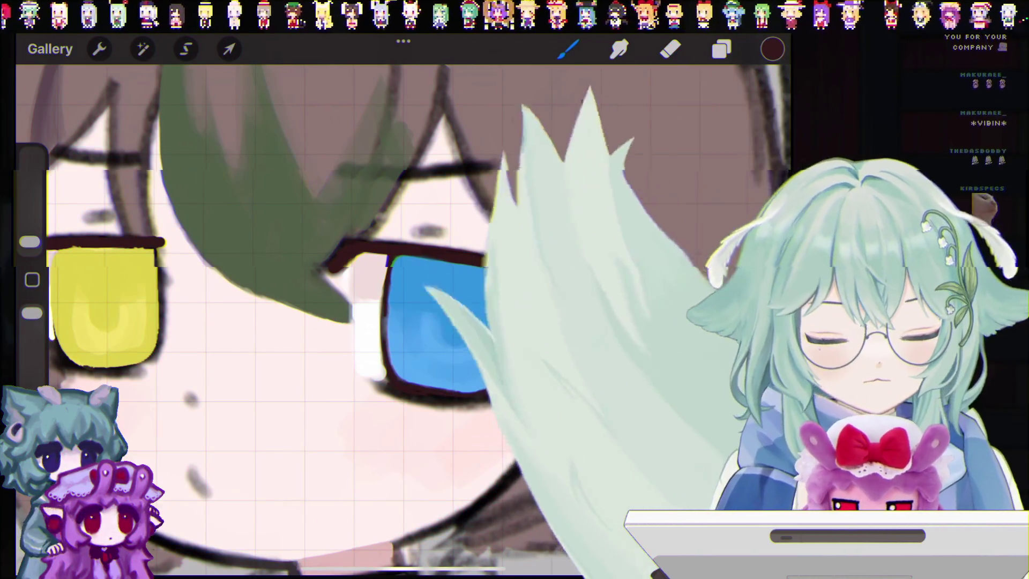
scroll(403, 322, "down", 5)
scroll(429, 295, "up", 8)
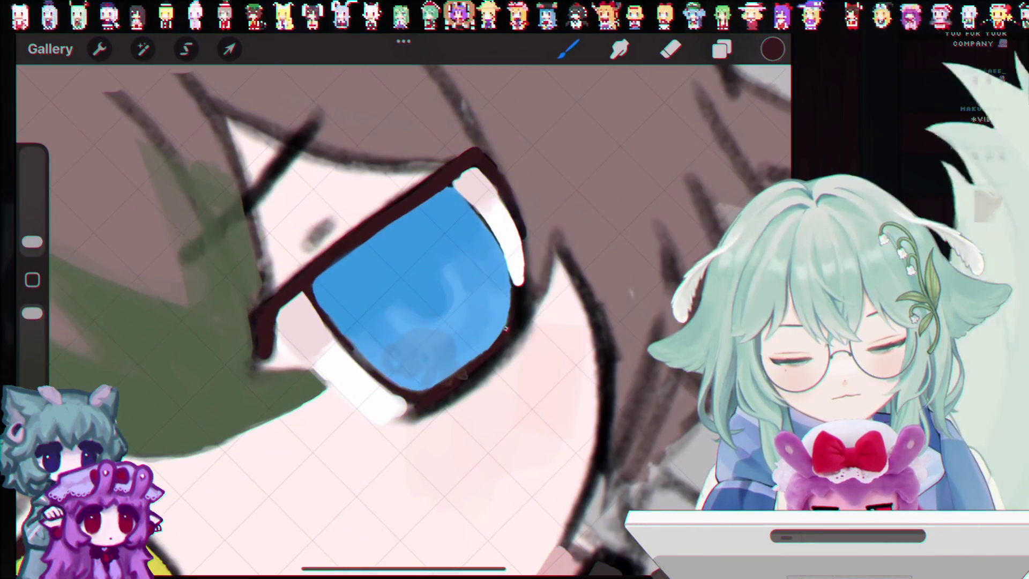
key("ctrl+z")
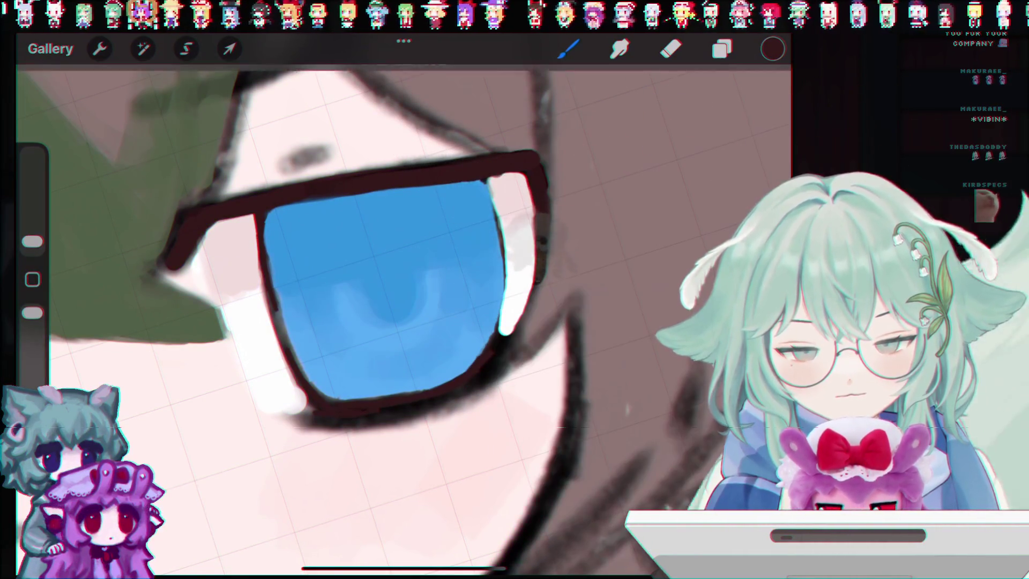
key("ctrl+z")
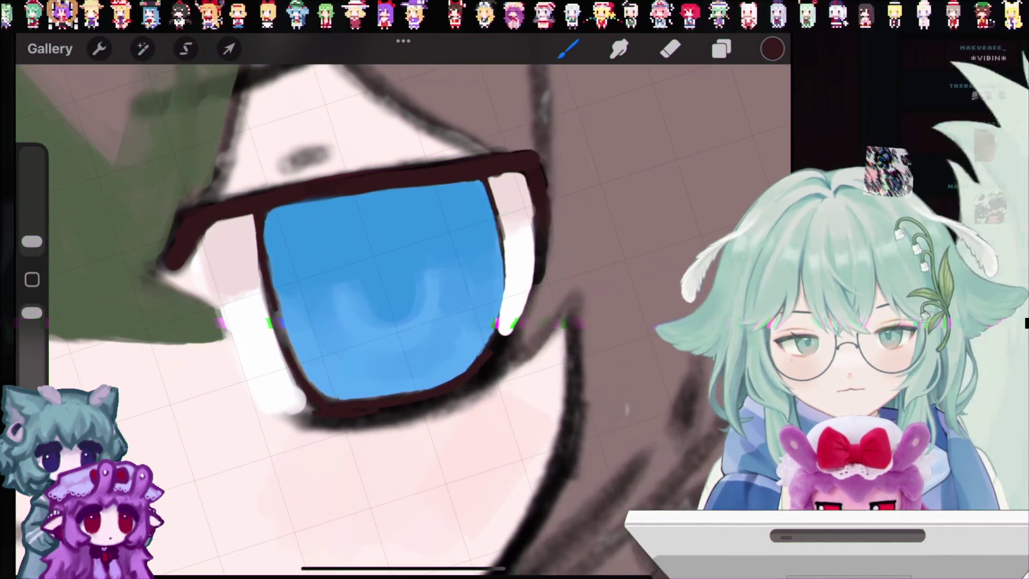
key("ctrl+z")
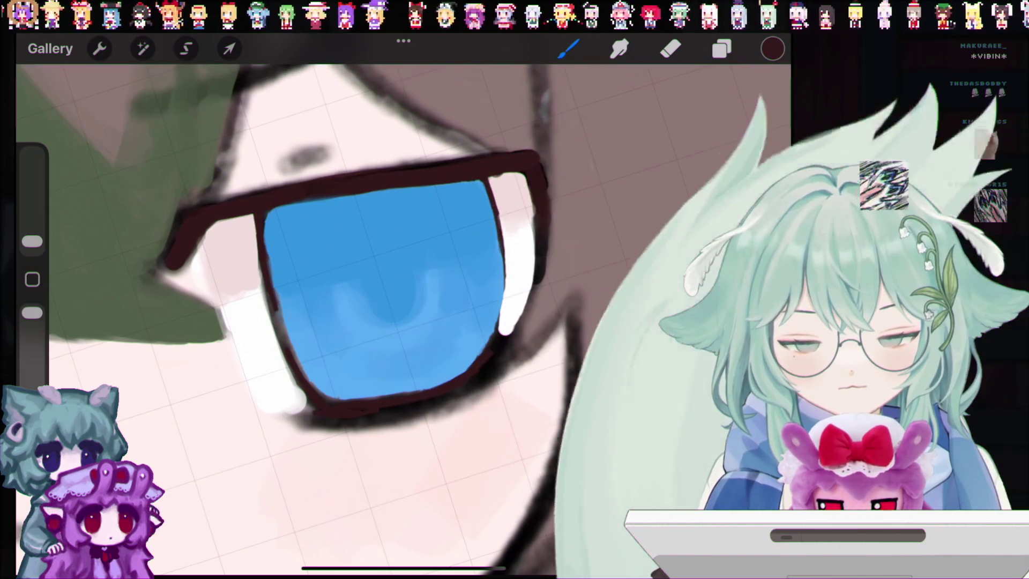
key("ctrl+z")
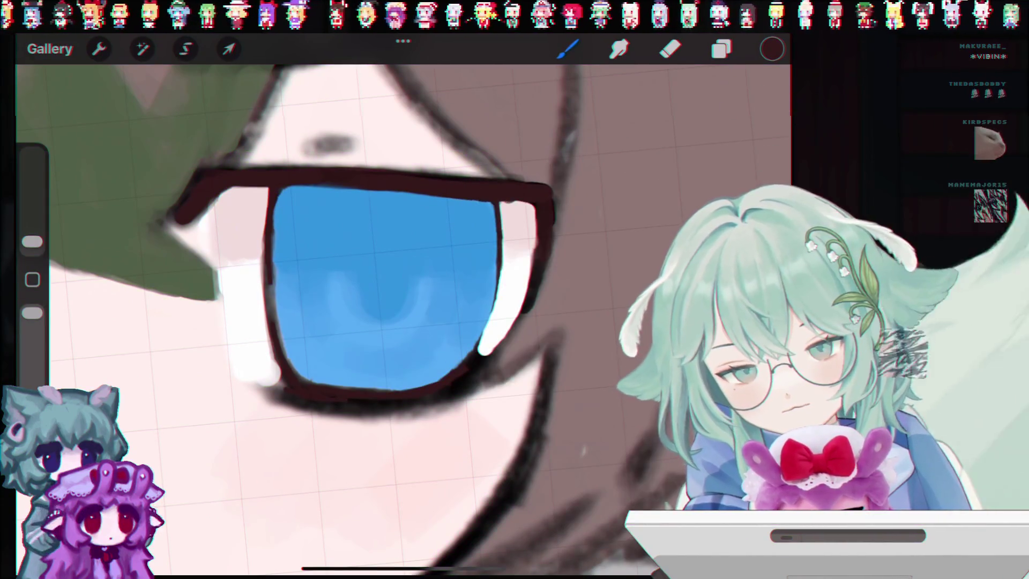
Enlarge the brush to 3% and line the blue iris's left edge with a thicker dark stroke.
left_click_drag(33, 242, 32, 234)
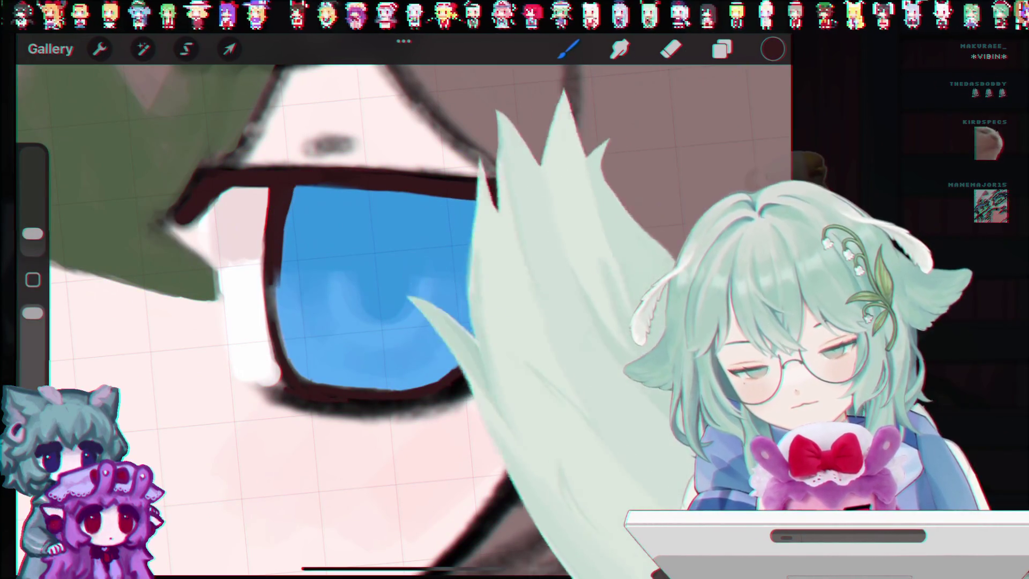
key("ctrl+z")
left_click_drag(294, 189, 276, 296)
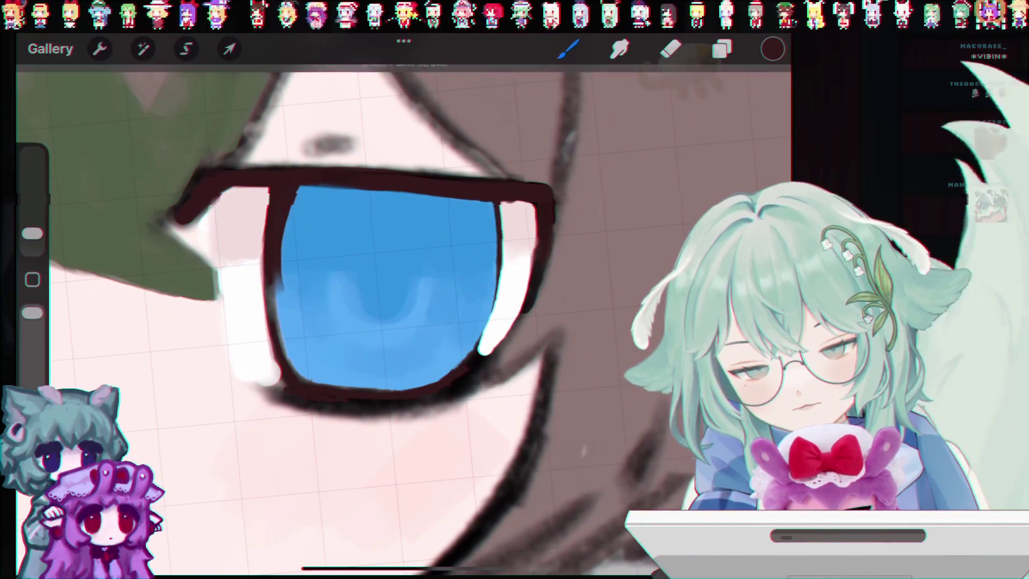
key("ctrl+z")
scroll(408, 290, "down", 3)
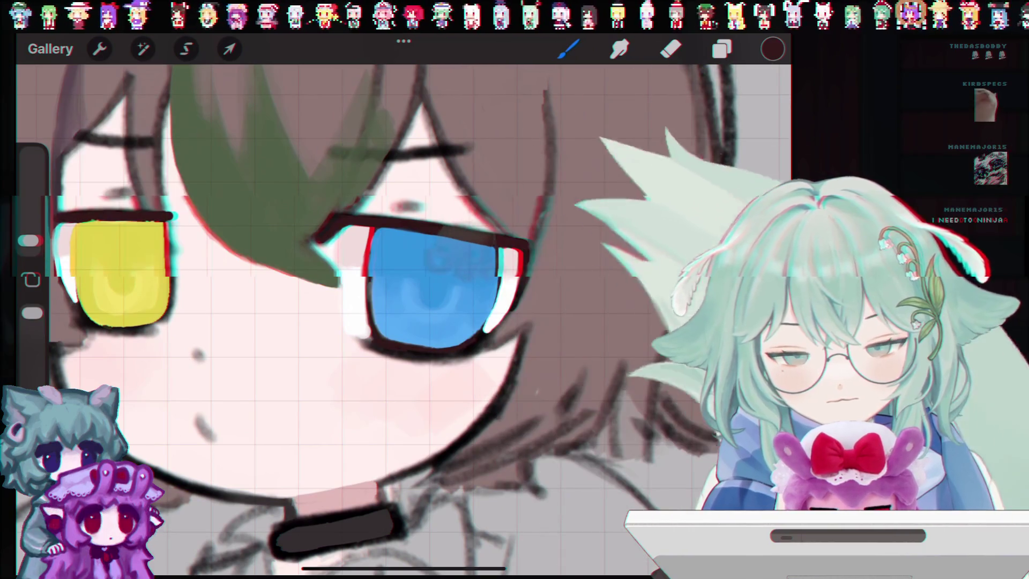
Try faint grey strokes on the cheek and yellow eye, undoing them, and sample nearby colours.
key("ctrl+z")
mouse_move(354, 327)
left_mouse_down()
mouse_move(316, 396)
mouse_move(231, 478)
left_mouse_up()
key("ctrl+z")
key("ctrl+z")
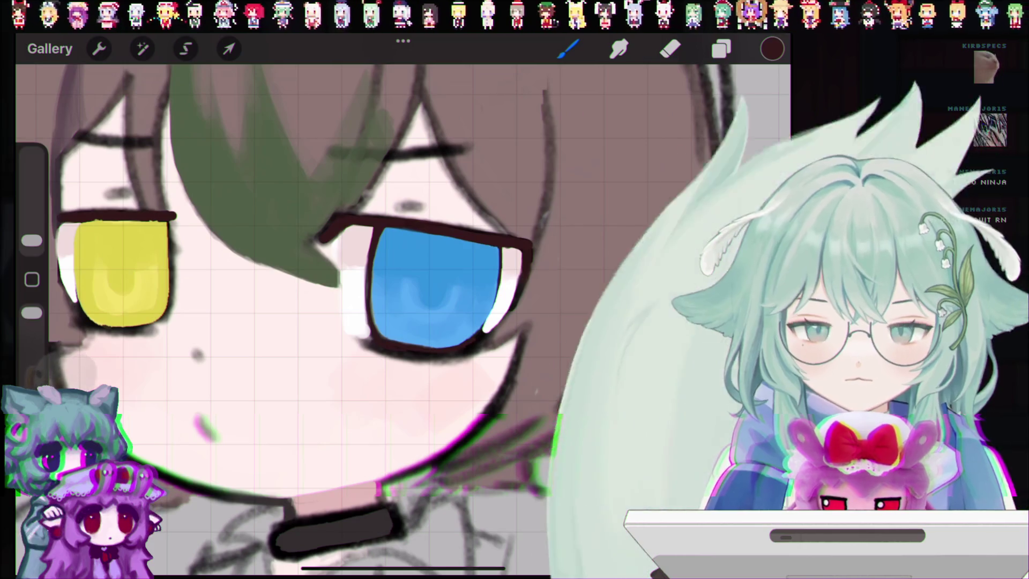
mouse_move(126, 276)
left_mouse_down()
mouse_move(172, 289)
mouse_move(235, 257)
left_mouse_up()
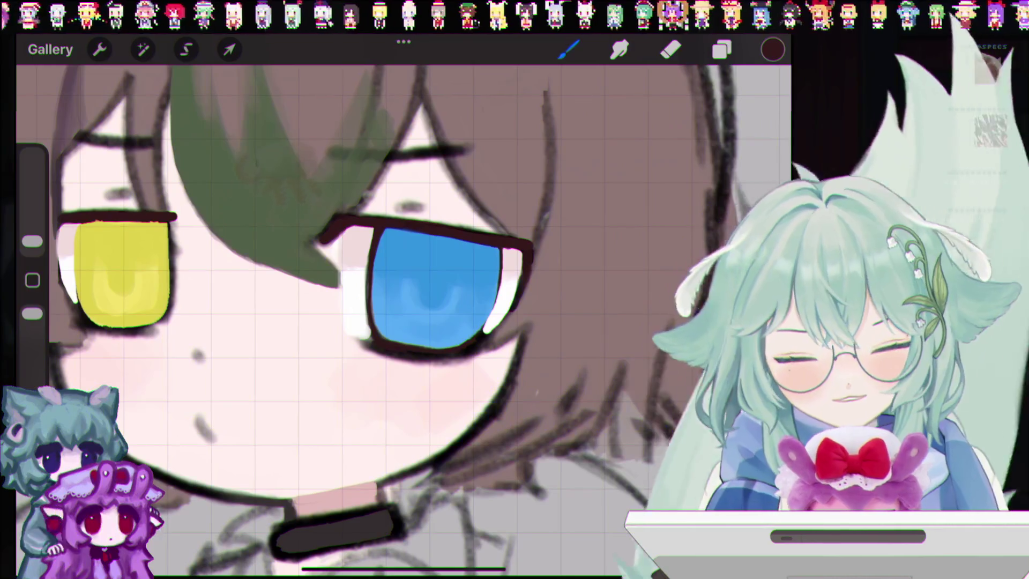
left_click(510, 250)
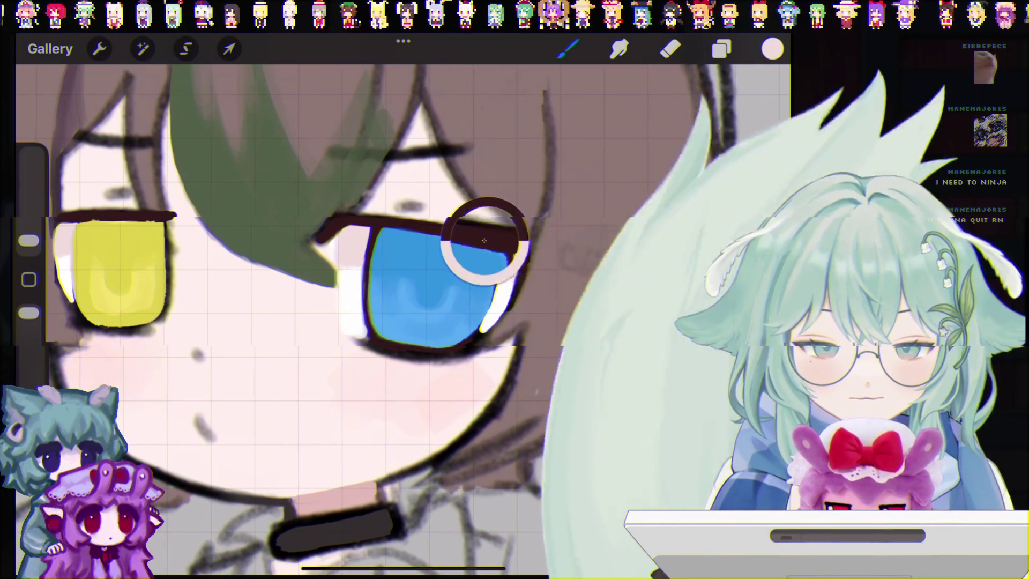
left_click_drag(507, 250, 509, 236)
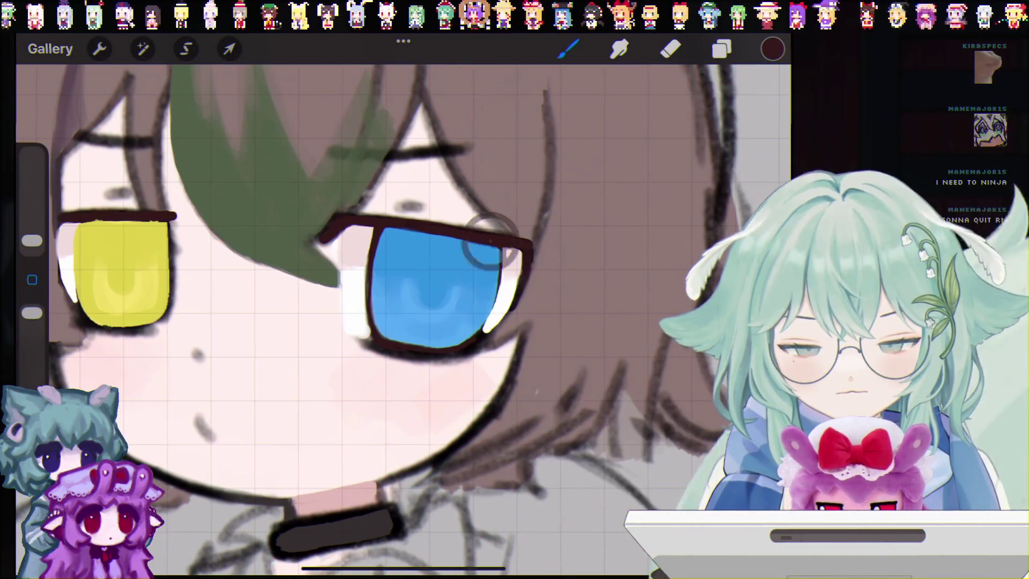
Eyedrop white from the blue eye's highlight, verify it in Colours, and set the brush to 2%.
left_click(356, 276)
left_click(772, 48)
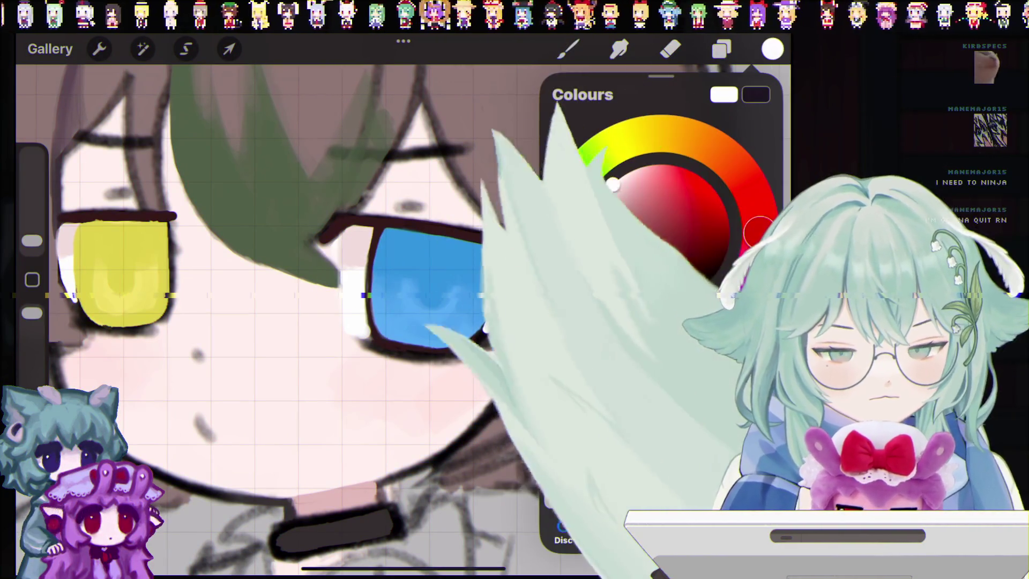
left_click(721, 49)
left_click(569, 49)
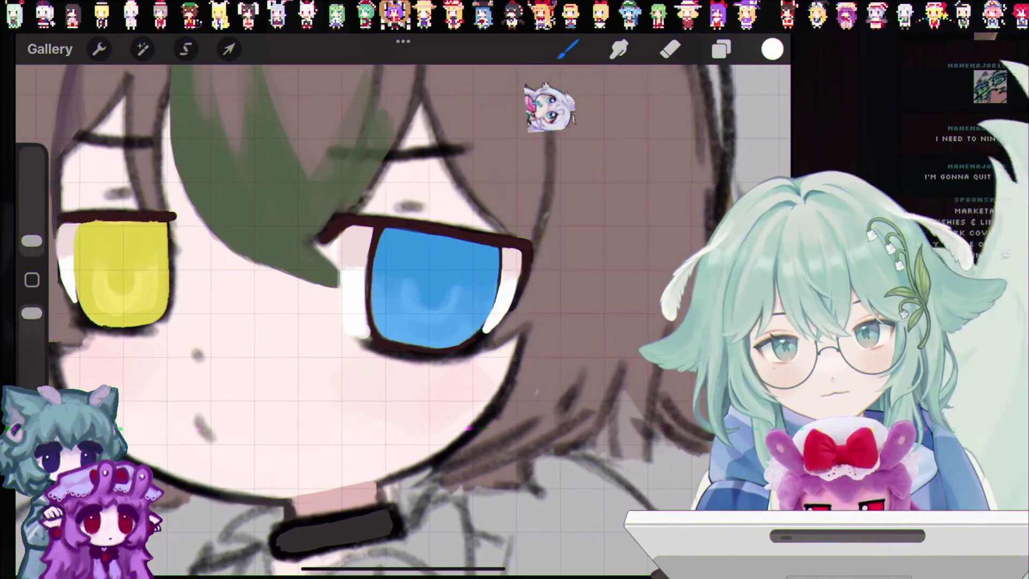
left_click(367, 303)
key("ctrl+z")
left_click_drag(32, 242, 32, 233)
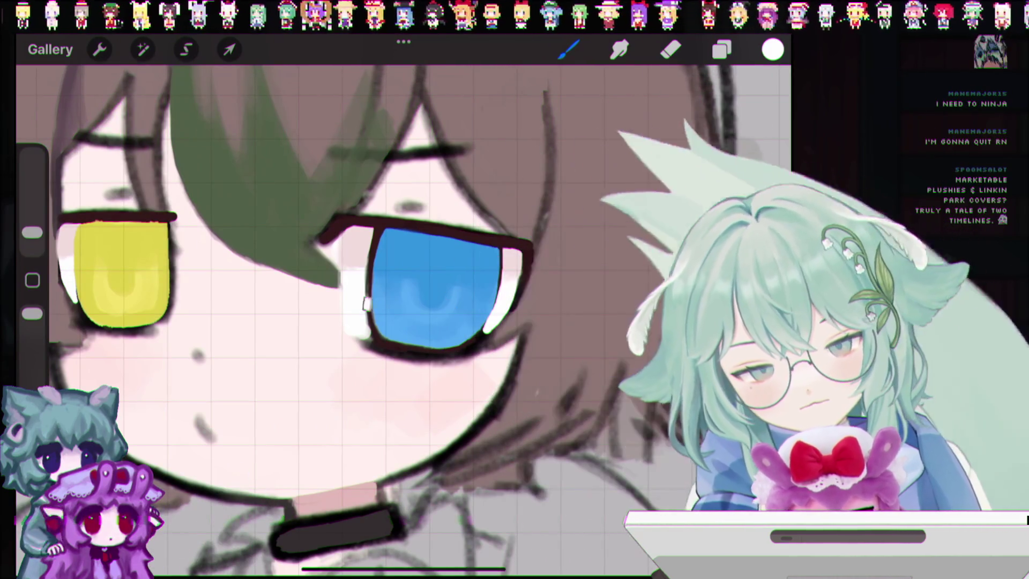
scroll(403, 322, "down", 5)
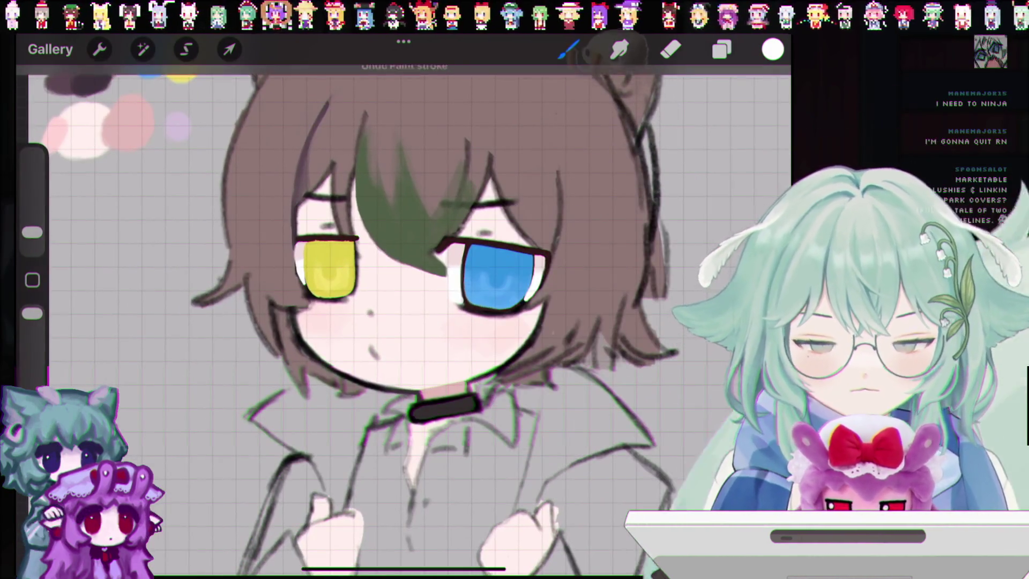
Undo the white mark on the blue eye and eyedrop the dark maroon from the drawing.
left_click_drag(33, 232, 32, 237)
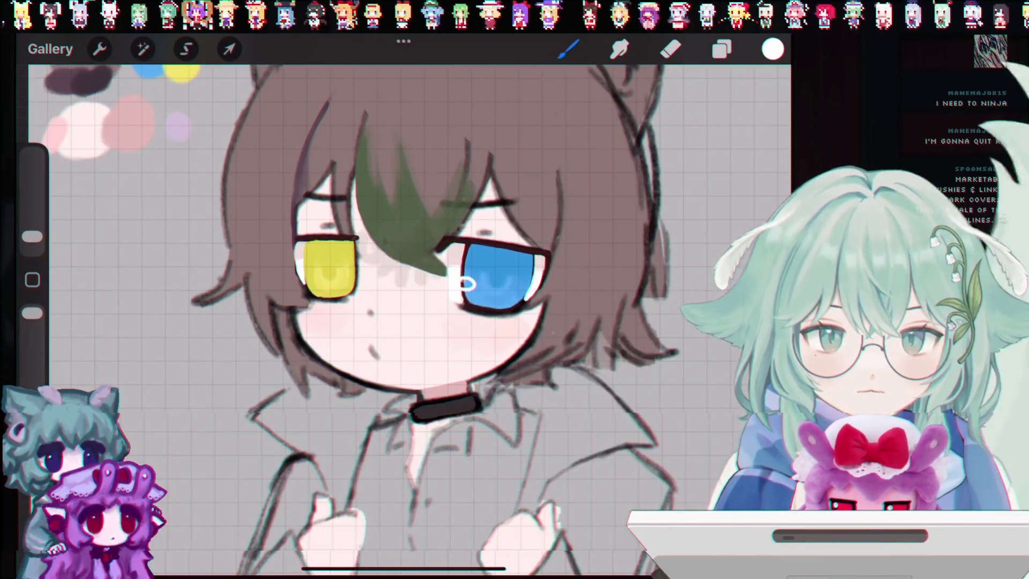
key("ctrl+z")
scroll(402, 322, "down", 5)
scroll(402, 321, "up", 5)
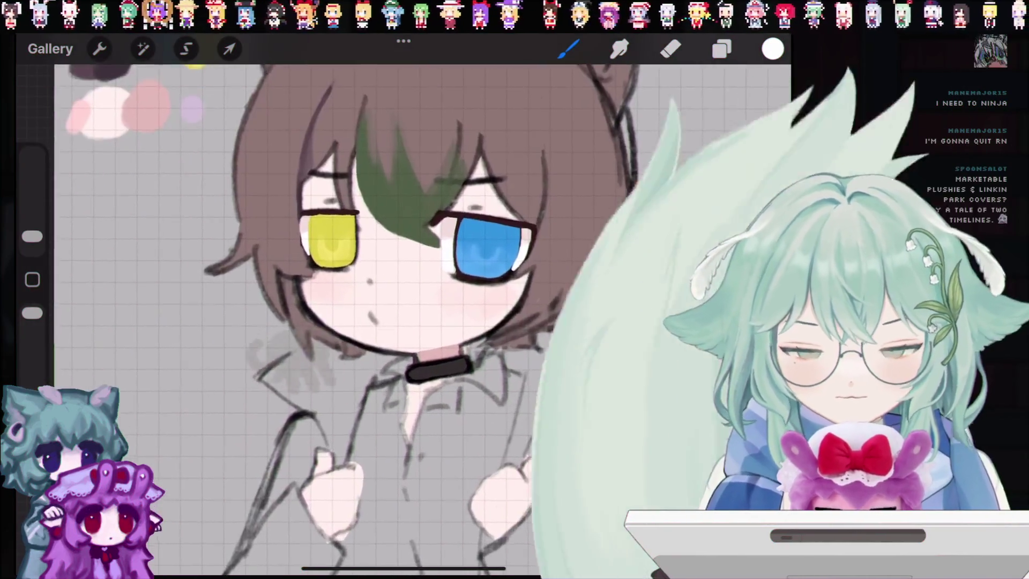
scroll(402, 295, "up", 5)
left_click(448, 280)
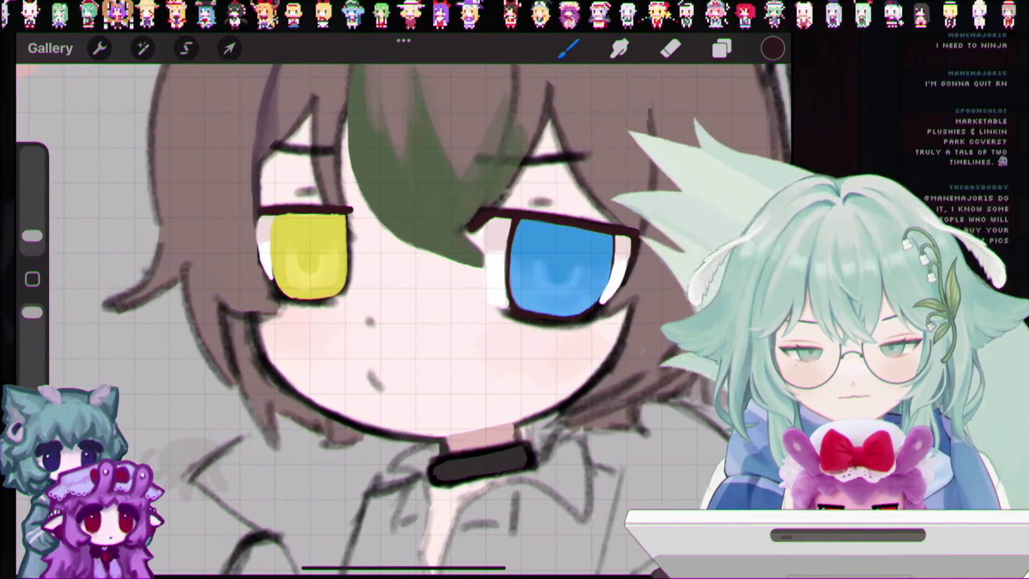
scroll(456, 295, "up", 2)
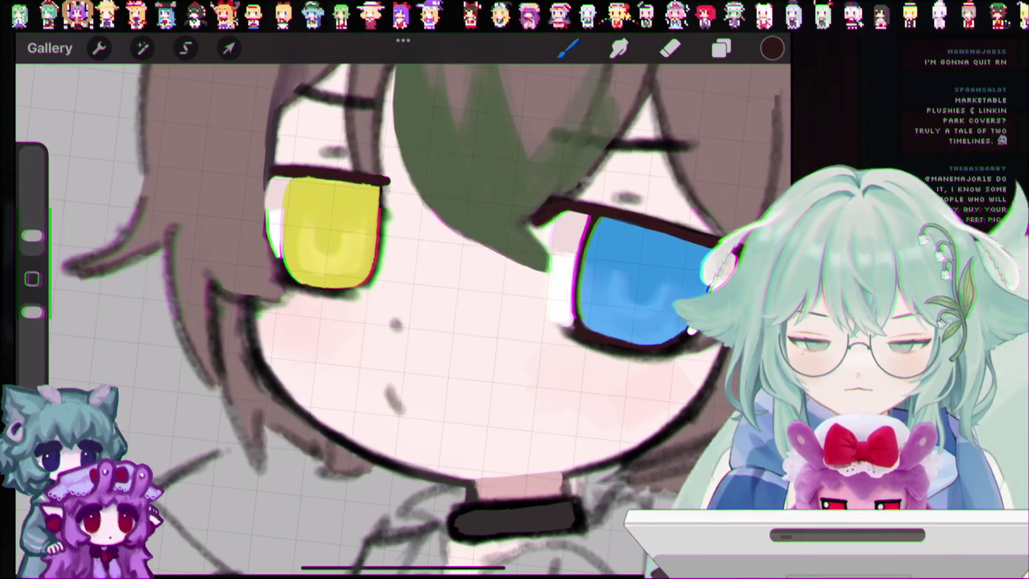
At 1% brush size, shade inside the yellow eye with a fine dark stroke and remove the stray grey stroke.
key("ctrl+z")
left_click_drag(32, 236, 32, 245)
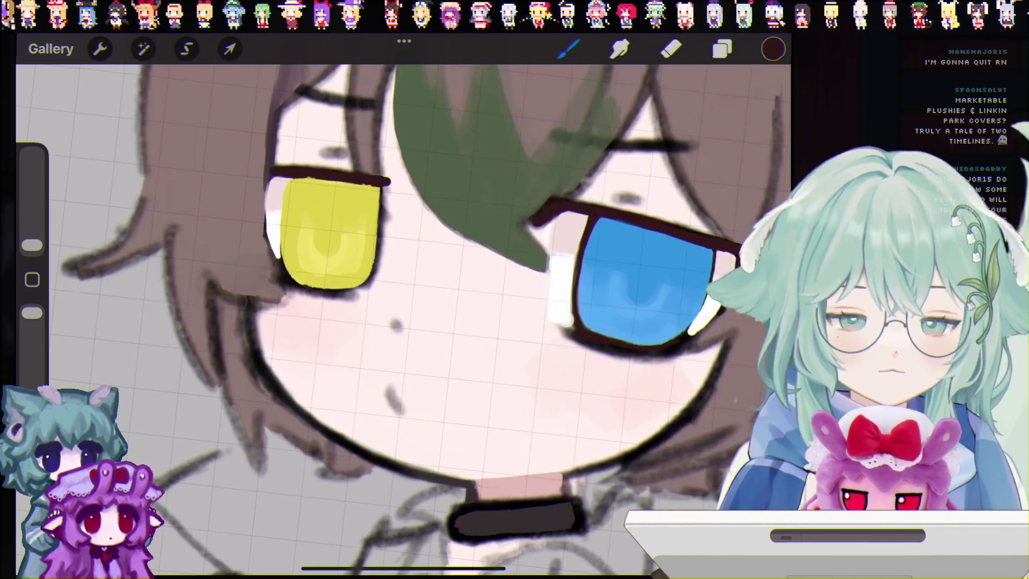
left_click_drag(301, 210, 322, 252)
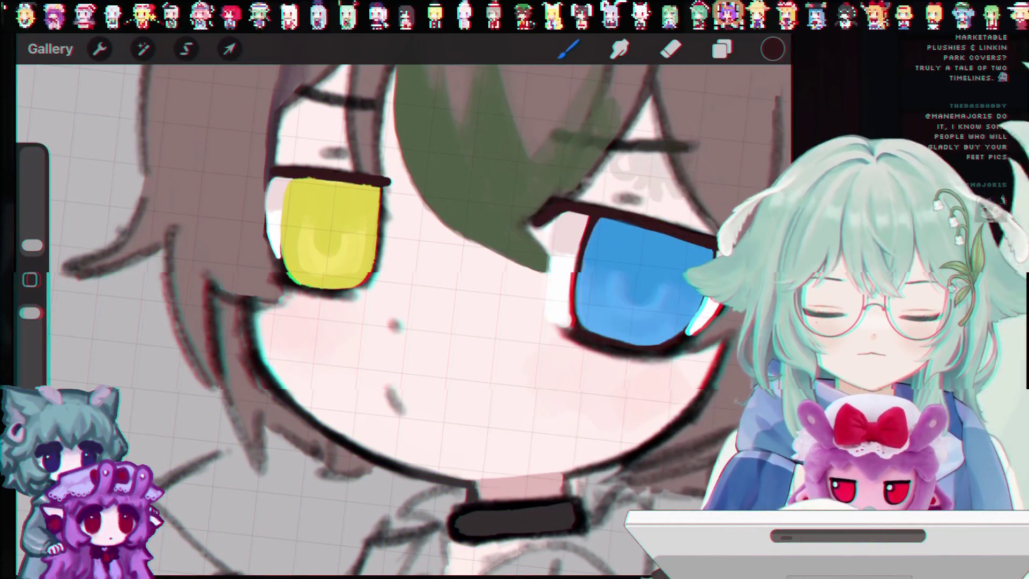
scroll(402, 322, "down", 3)
scroll(402, 321, "up", 3)
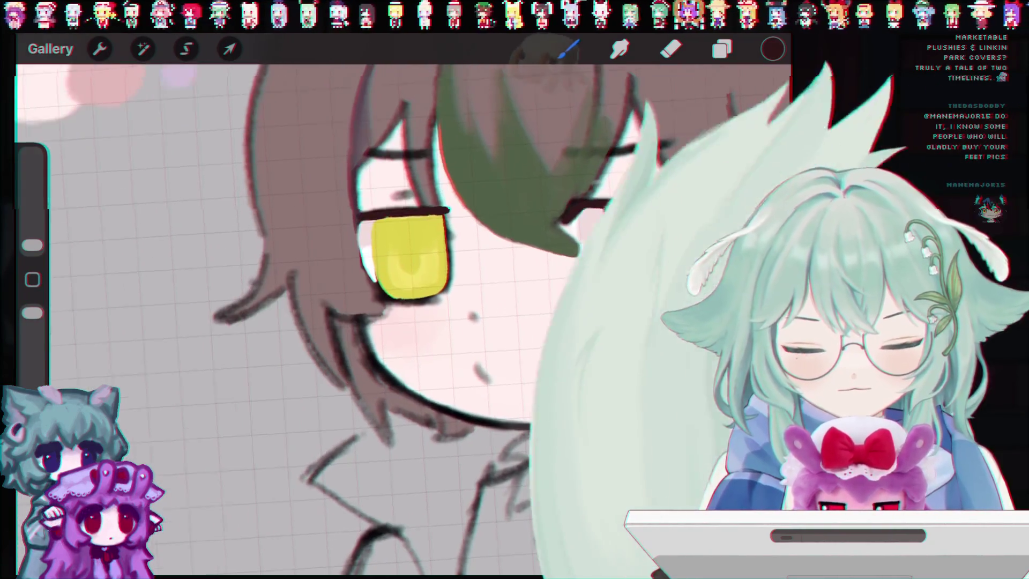
scroll(402, 322, "right", 3)
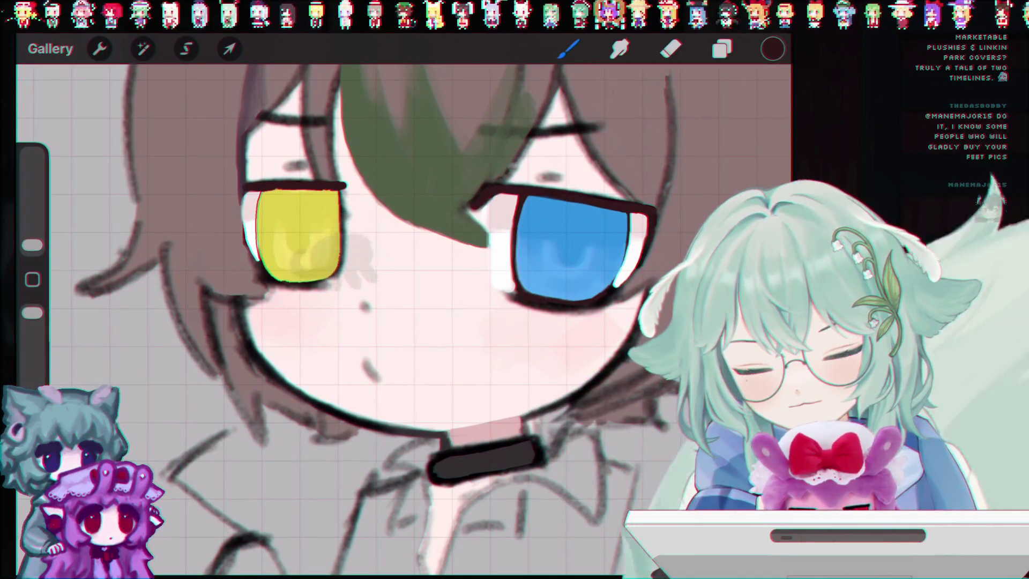
key("ctrl+z")
left_click_drag(32, 245, 32, 236)
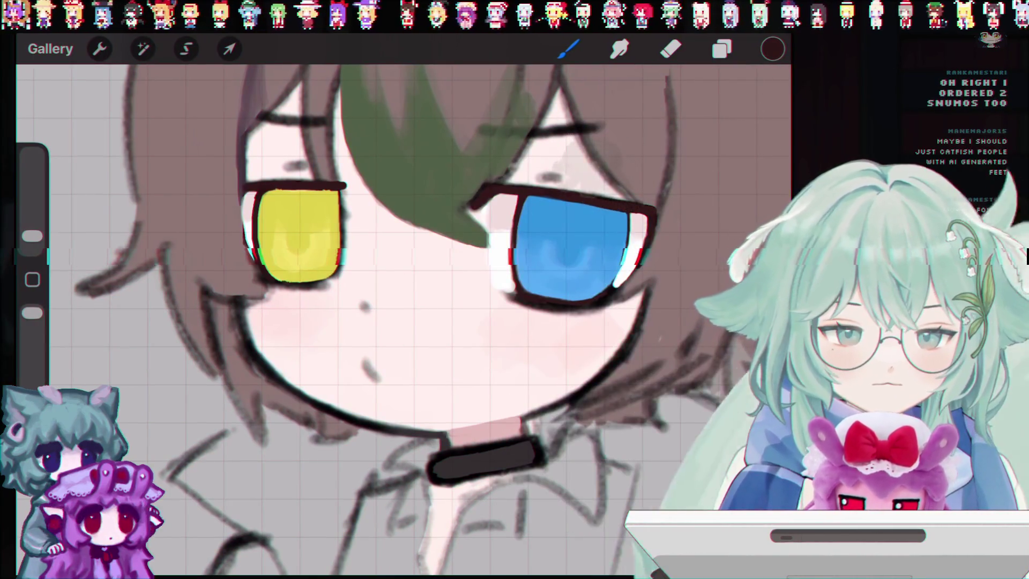
scroll(402, 322, "down", 5)
scroll(402, 322, "up", 5)
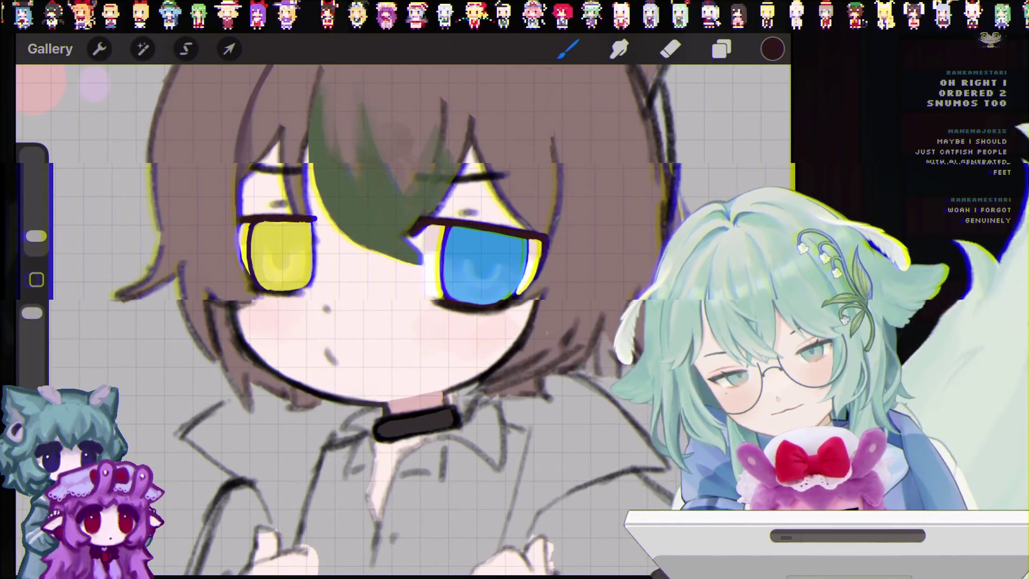
scroll(402, 295, "up", 2)
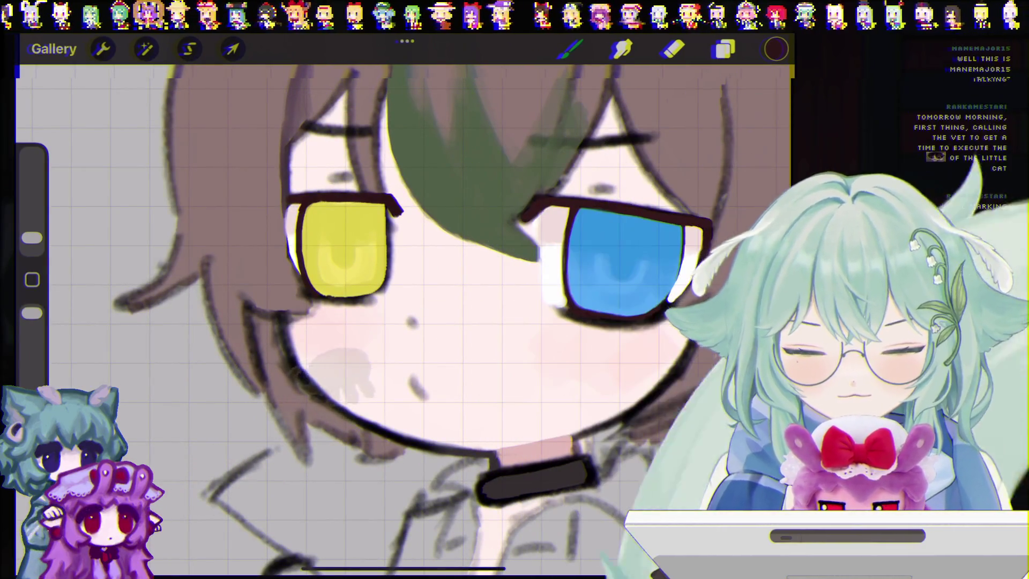
Undo the grey smudges on the cheek and the small strokes near the yellow eye.
key("ctrl+z")
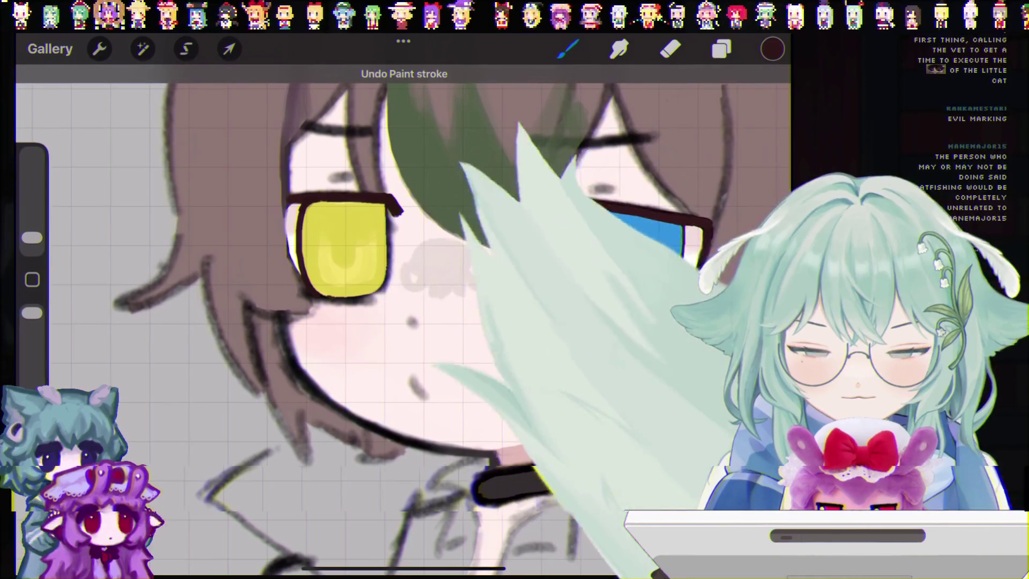
key("ctrl+z")
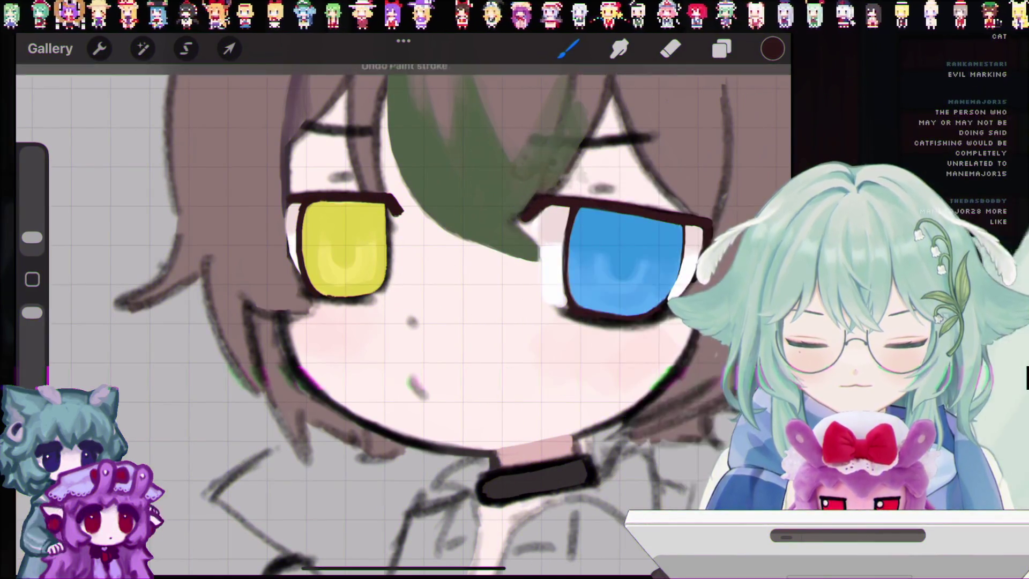
key("ctrl+z")
key("ctrl+z")
key("ctrl+z")
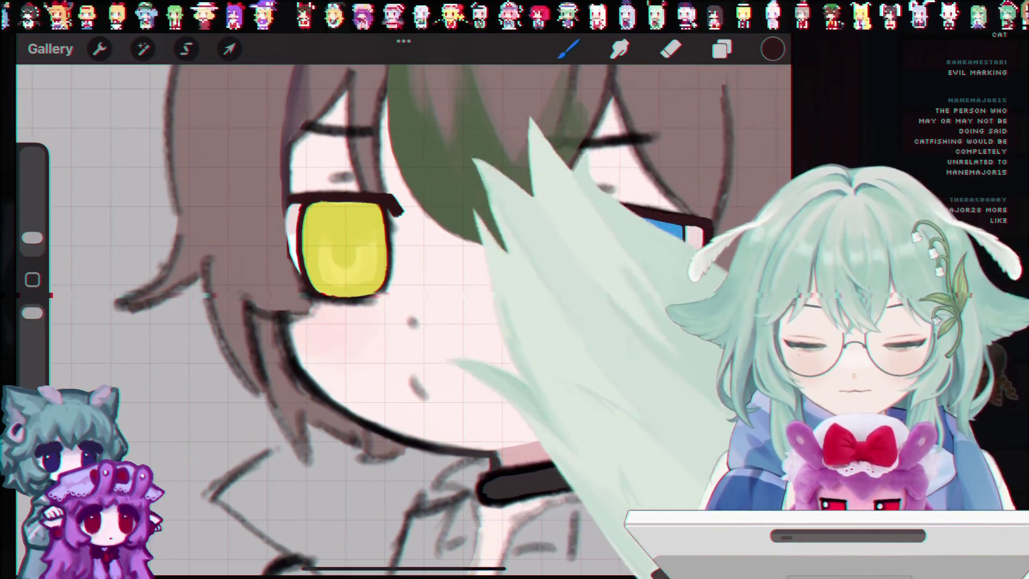
scroll(402, 317, "down", 5)
scroll(402, 317, "up", 2)
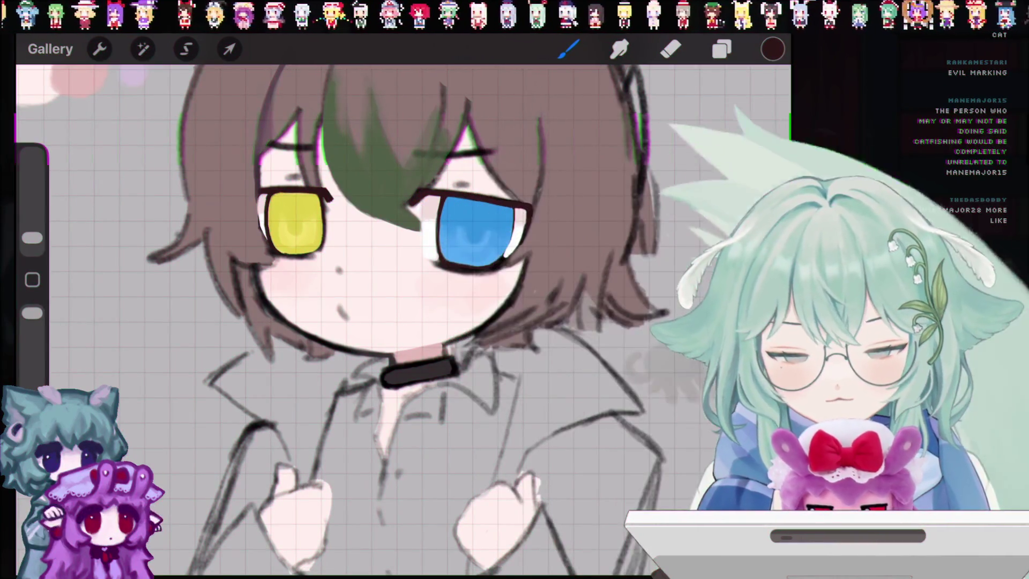
Eyedrop dark brown and try a short mouth line several times, finally leaving it undone.
left_click_drag(327, 279, 418, 285)
key("ctrl+z")
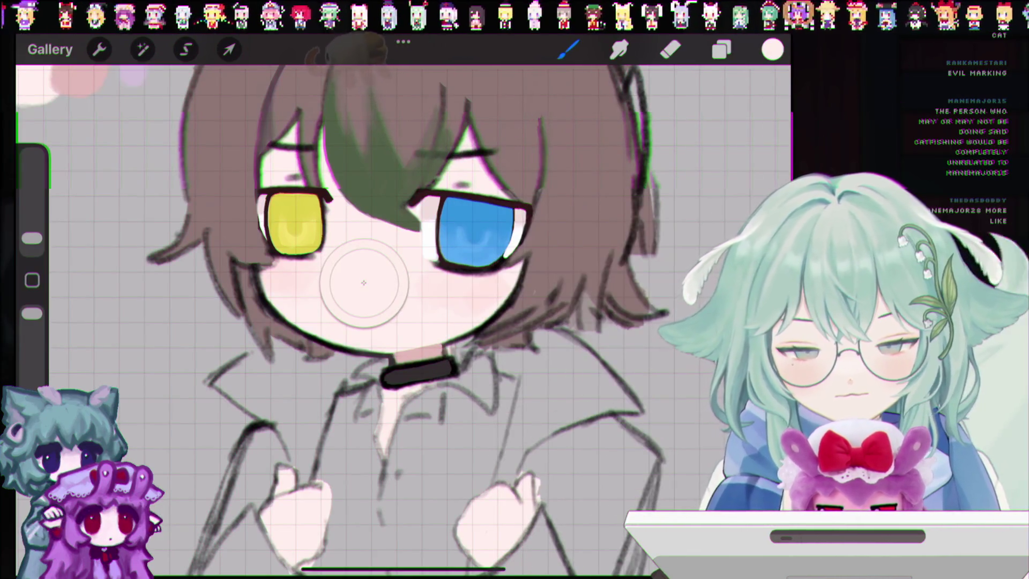
left_click_drag(363, 282, 370, 348)
key("ctrl+z")
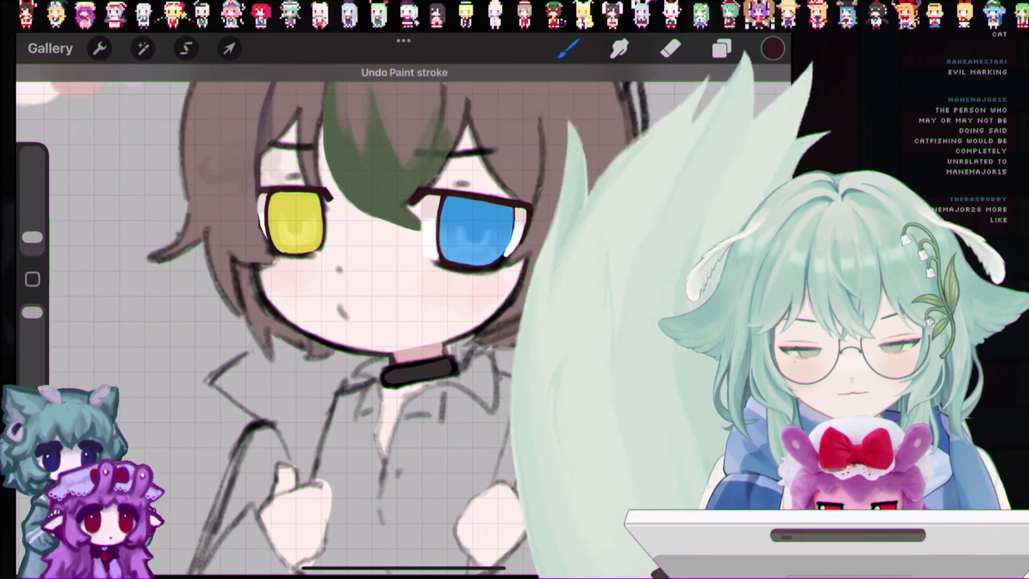
key("ctrl+shift+z")
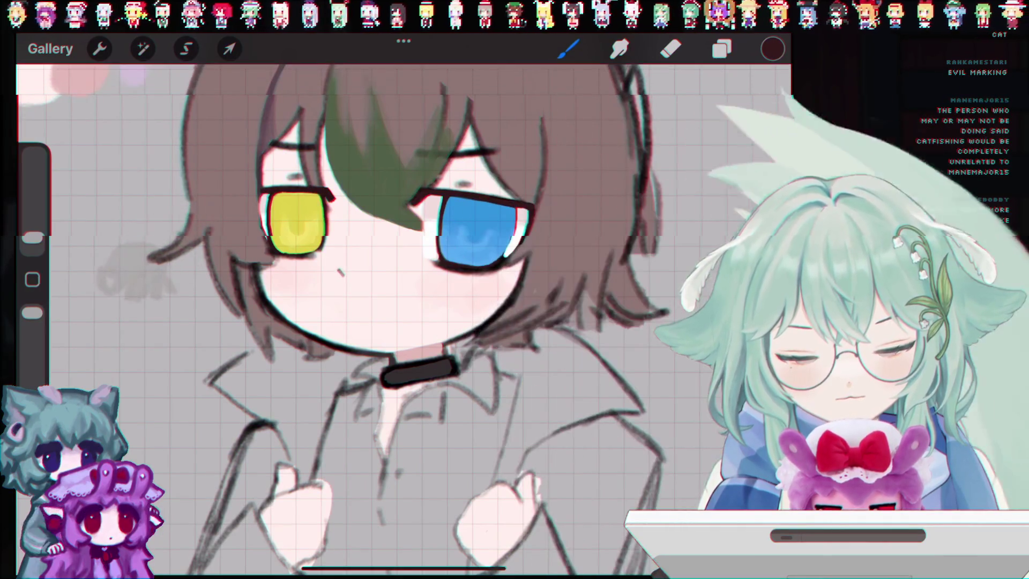
key("ctrl+z")
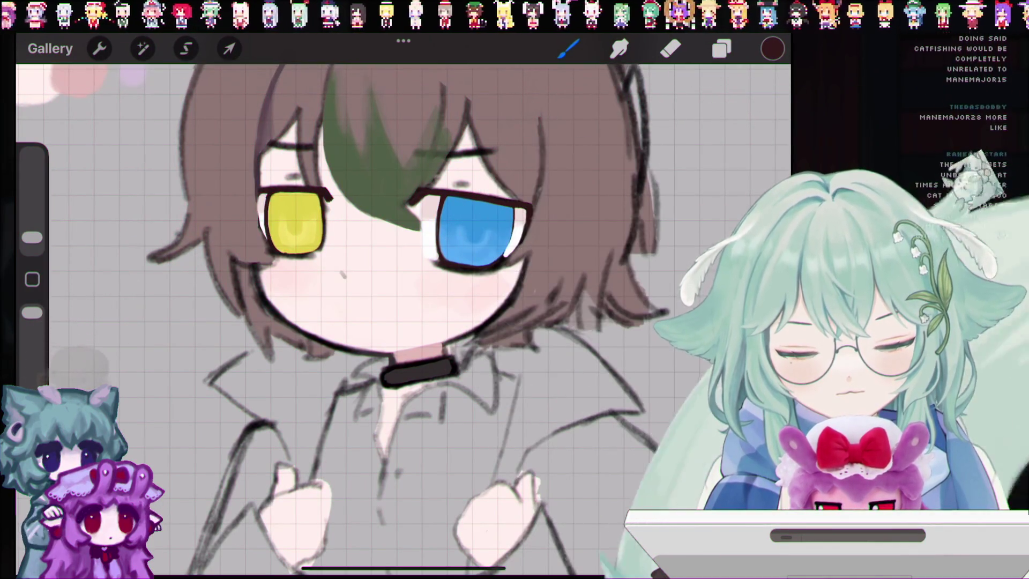
left_click_drag(346, 314, 358, 321)
key("ctrl+z")
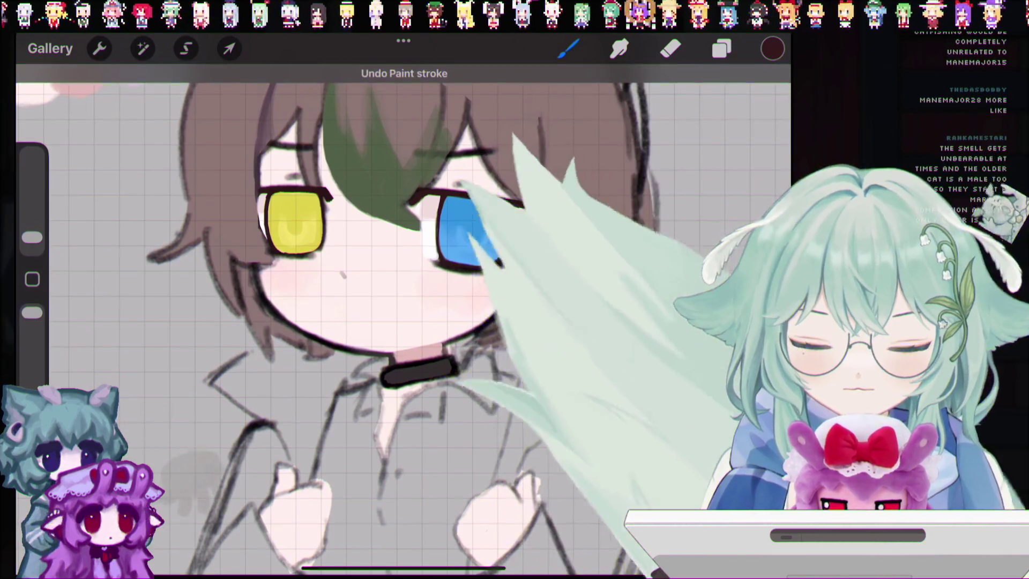
left_click_drag(348, 315, 370, 316)
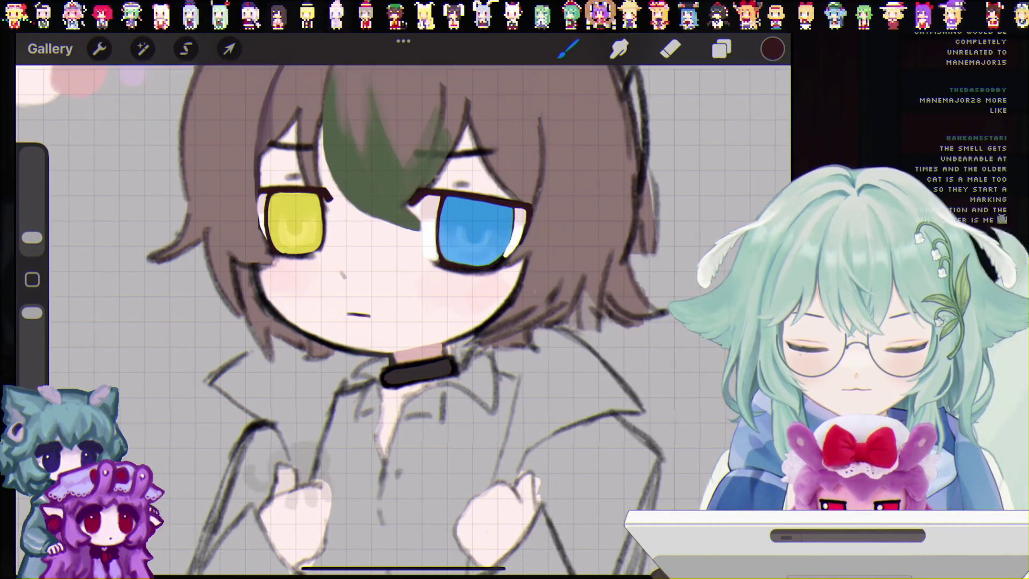
key("ctrl+z")
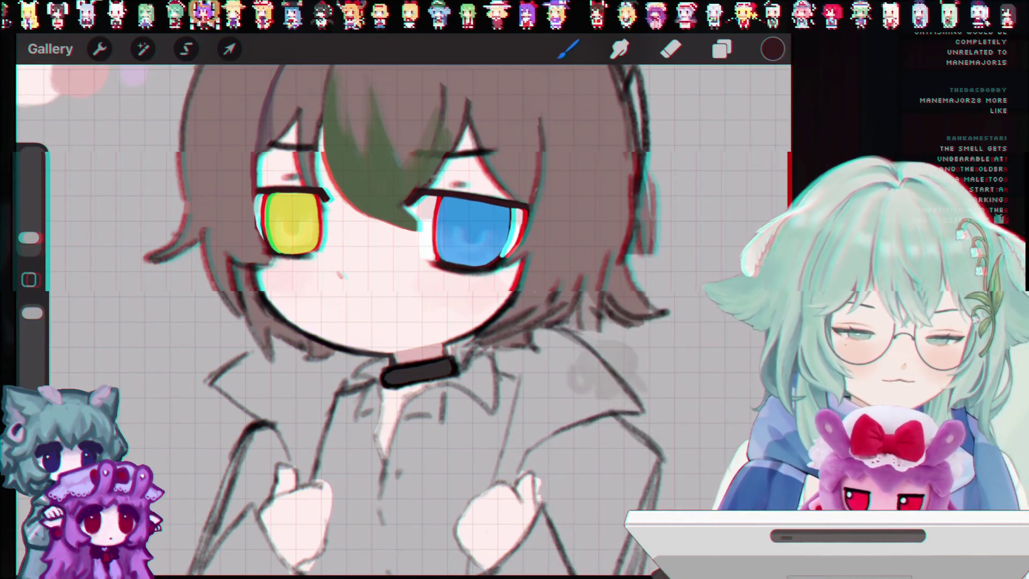
scroll(402, 322, "down", 5)
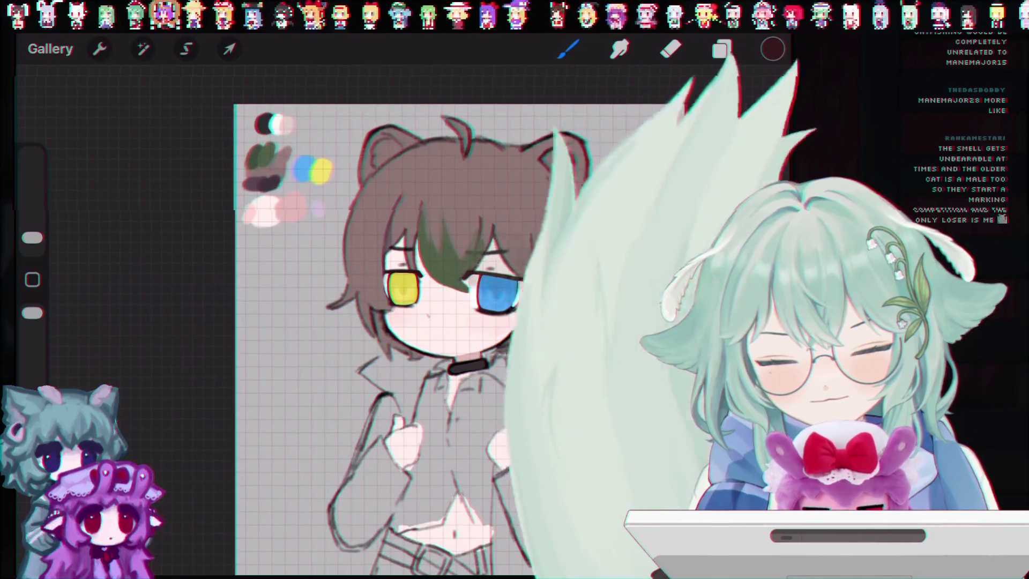
Undo five recent paint strokes near the eye, then sample the yellow eye colour.
scroll(349, 295, "up", 3)
scroll(376, 294, "up", 5)
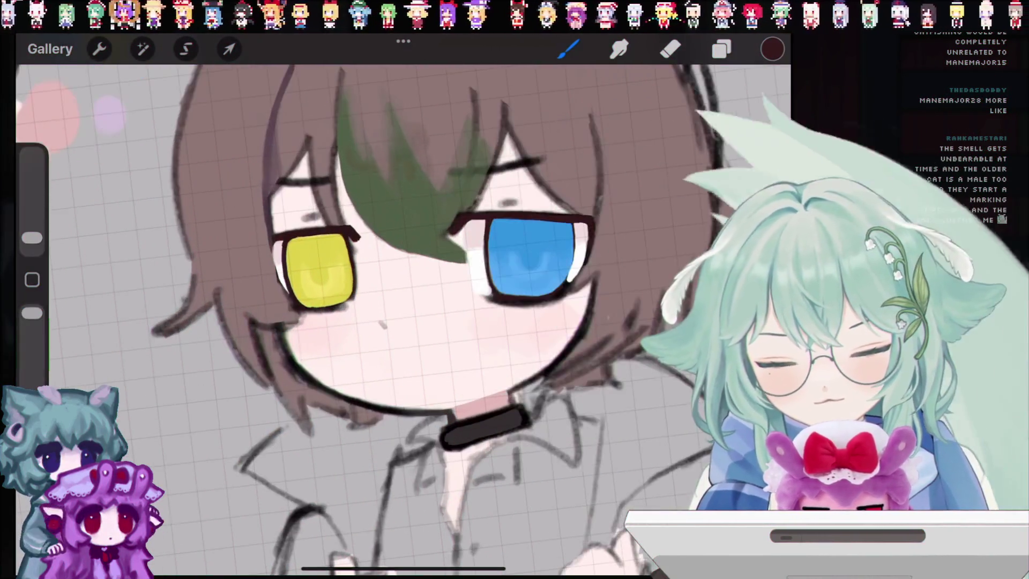
scroll(375, 295, "up", 3)
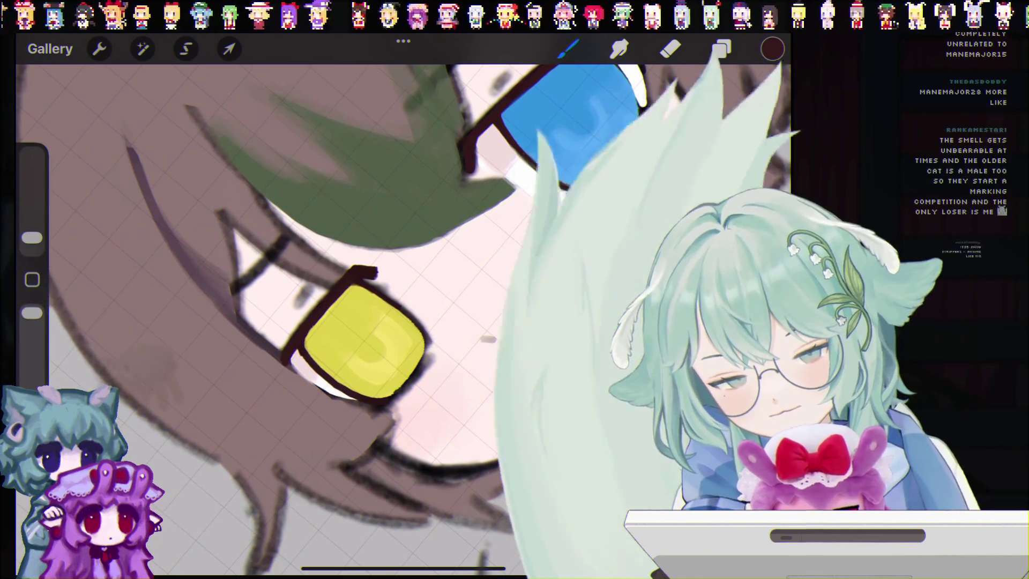
key("ctrl+z")
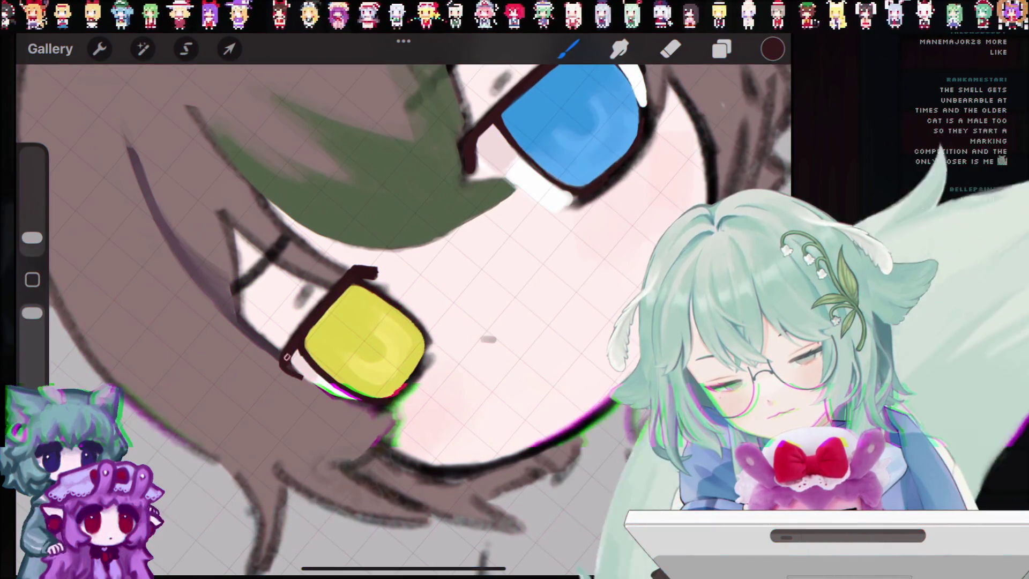
key("ctrl+z")
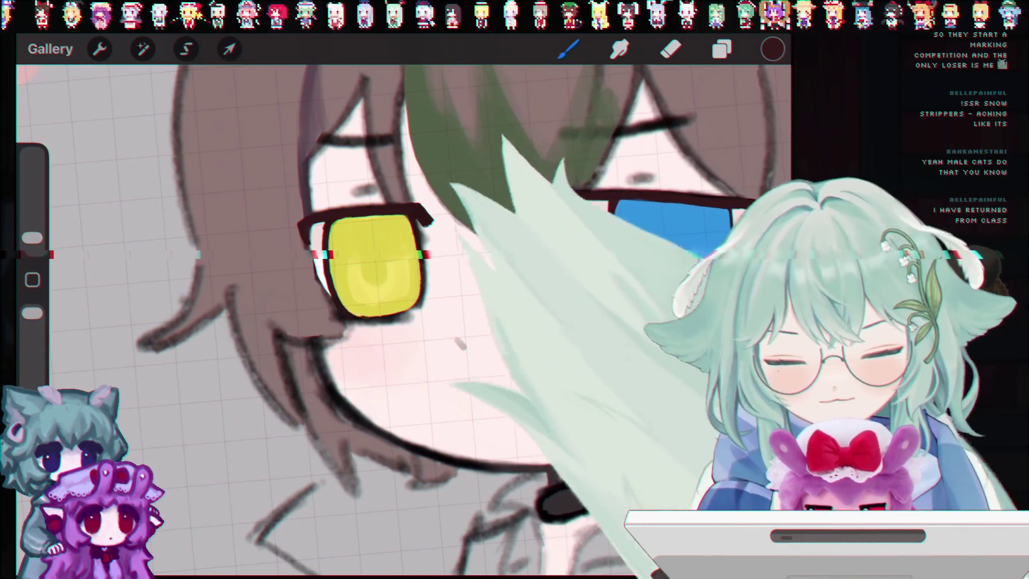
key("ctrl+z")
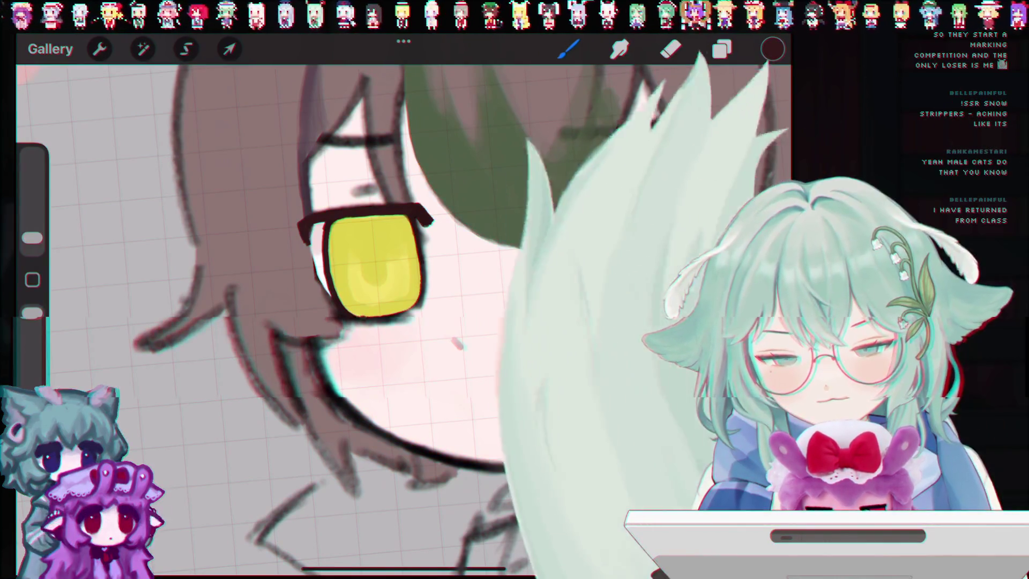
key("ctrl+z")
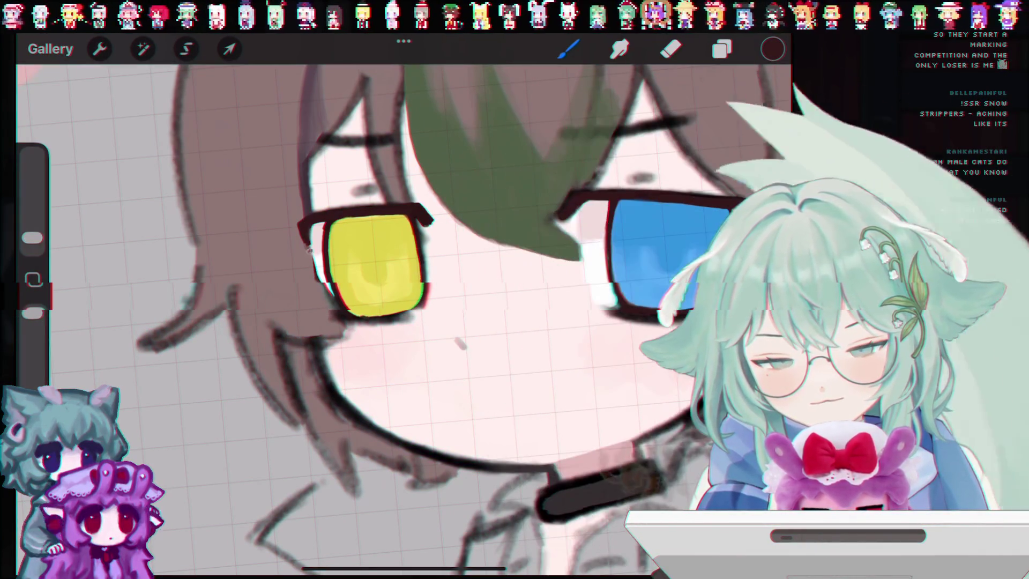
key("ctrl+z")
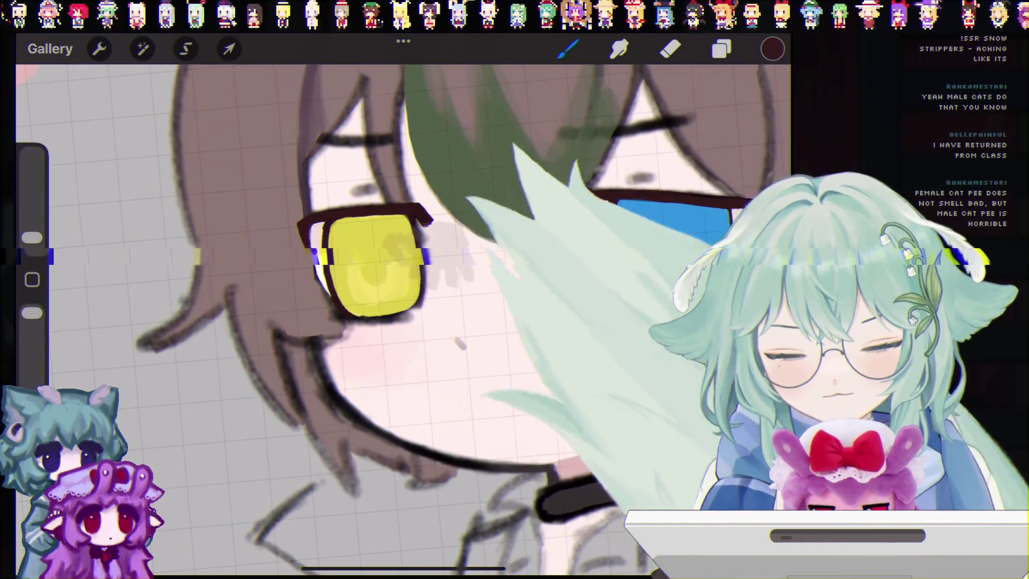
scroll(402, 322, "down", 2)
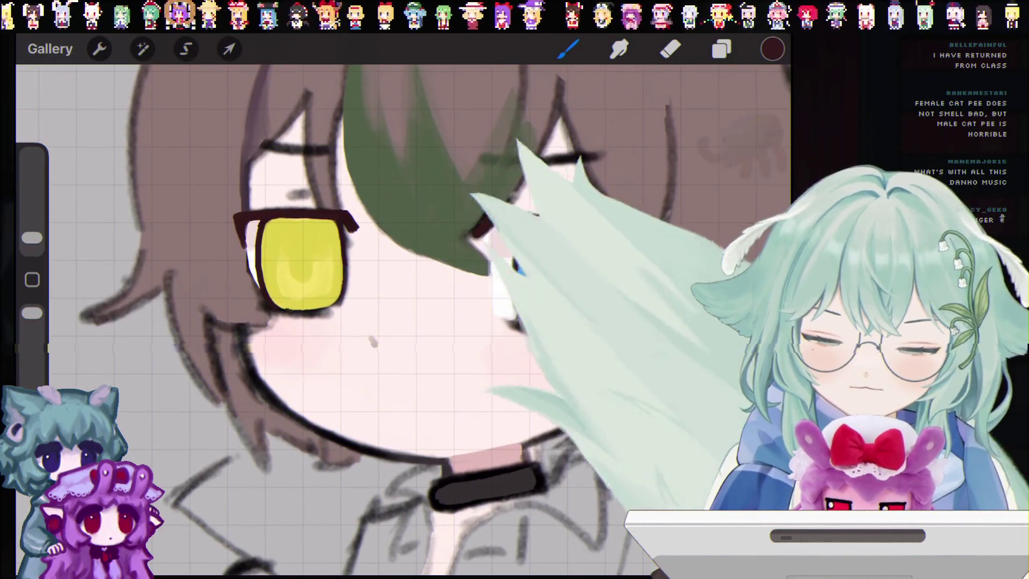
left_click(300, 266)
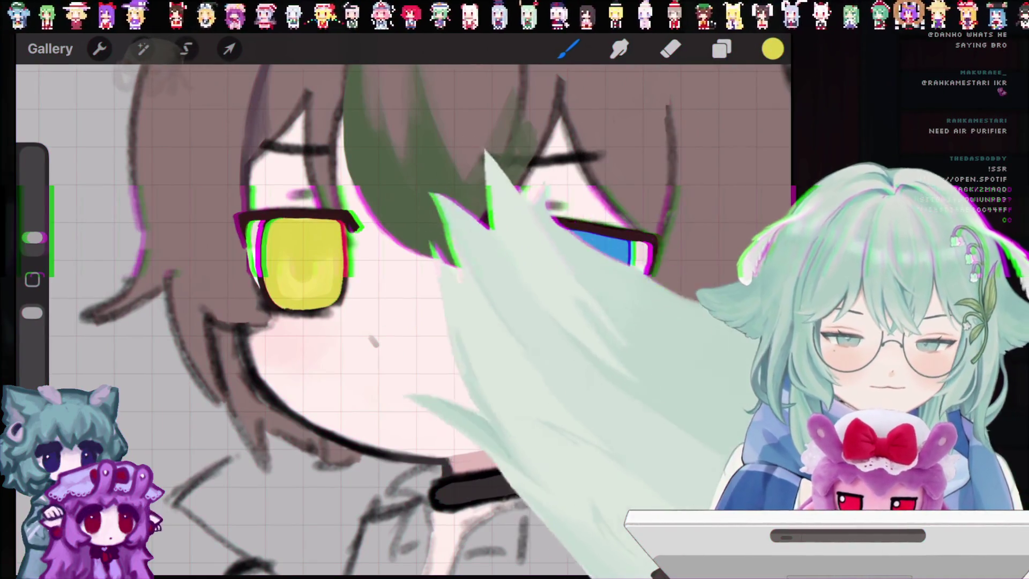
Sample the glasses frame's dark brown and try a short stroke on the frame corner.
scroll(402, 322, "down", 3)
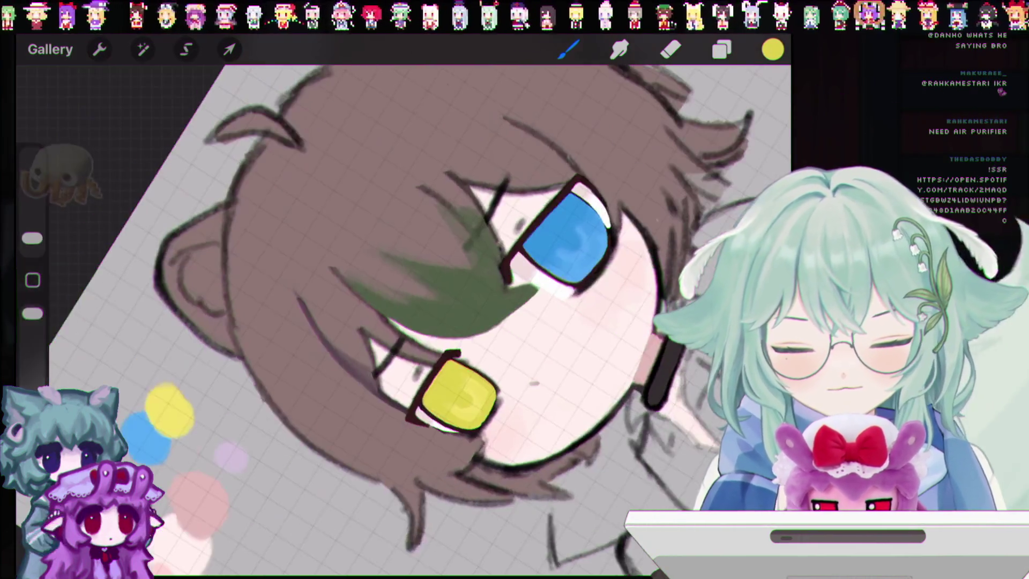
scroll(402, 321, "up", 5)
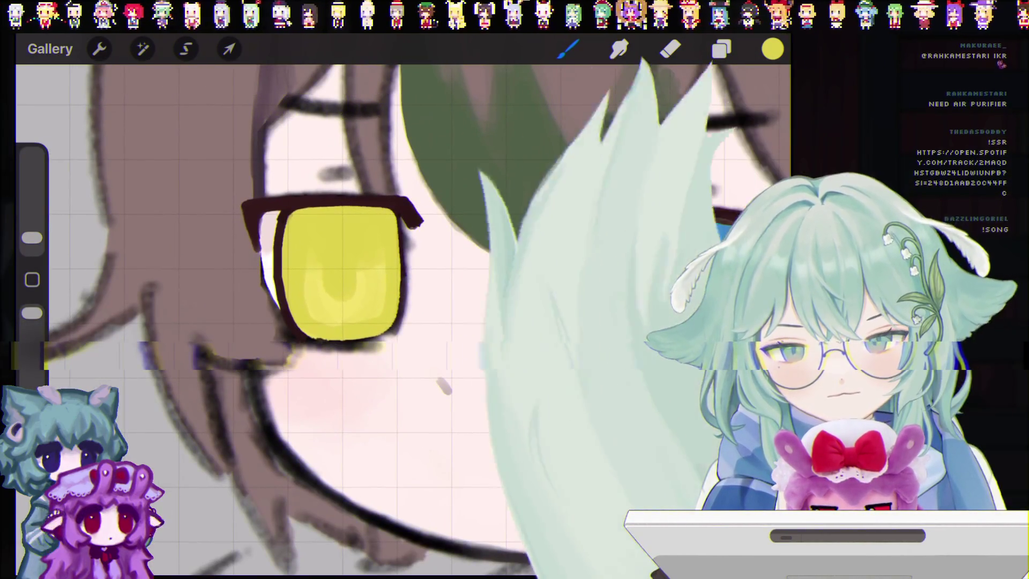
left_click(424, 324)
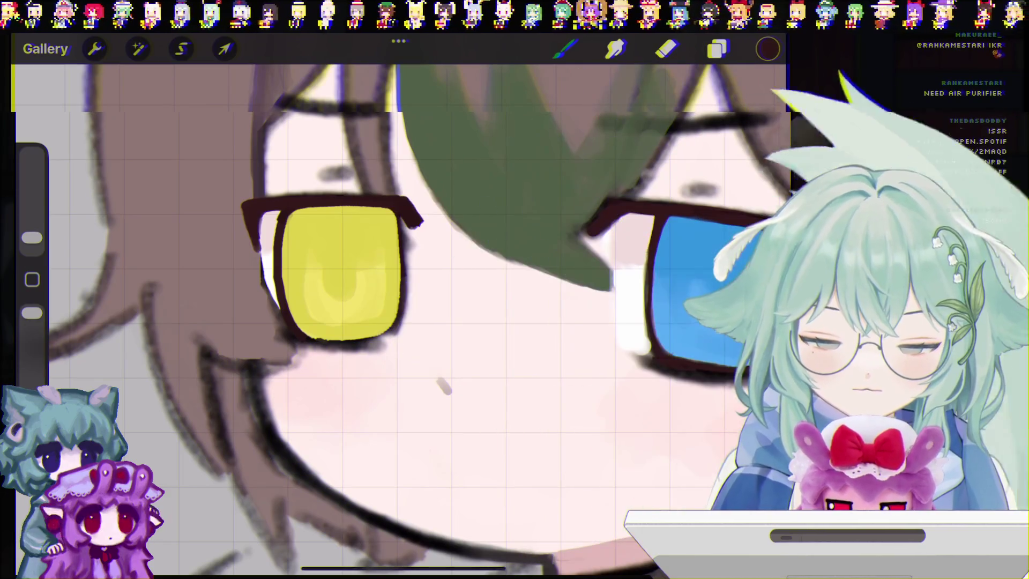
left_click_drag(405, 263, 404, 240)
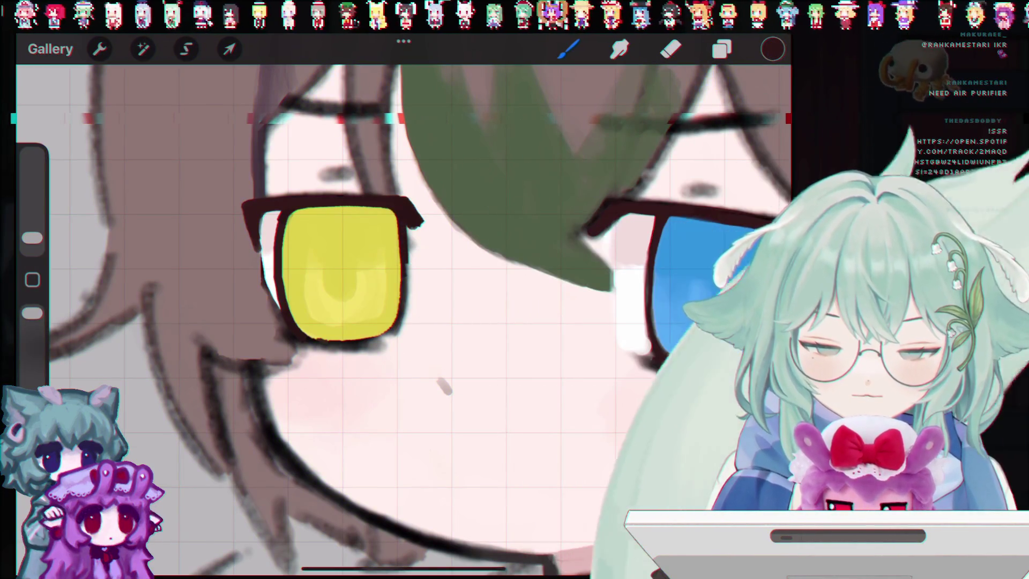
Undo three strokes, zoom onto the yellow eye, and sample the pale cheek skin.
key("ctrl+z")
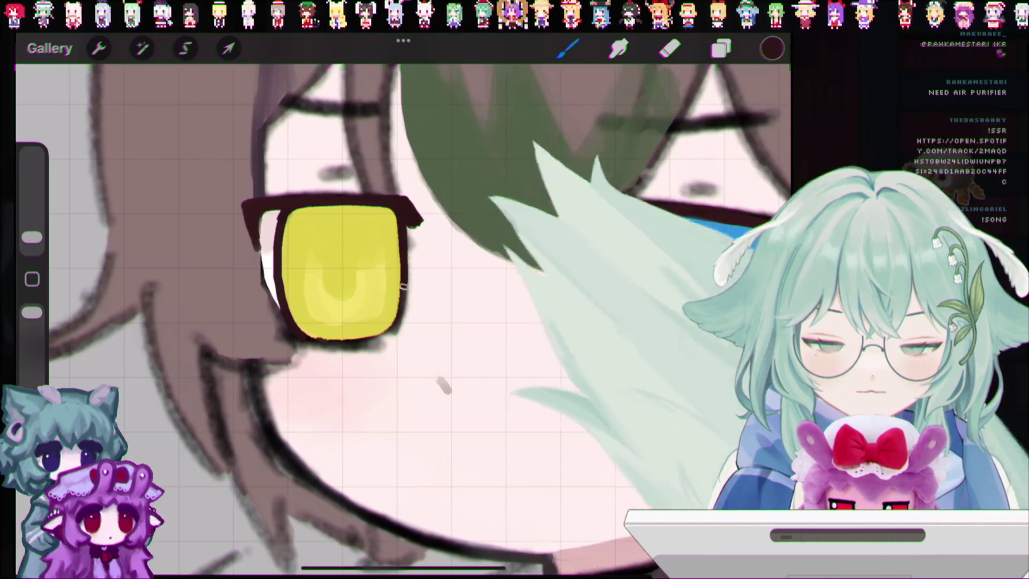
key("ctrl+z")
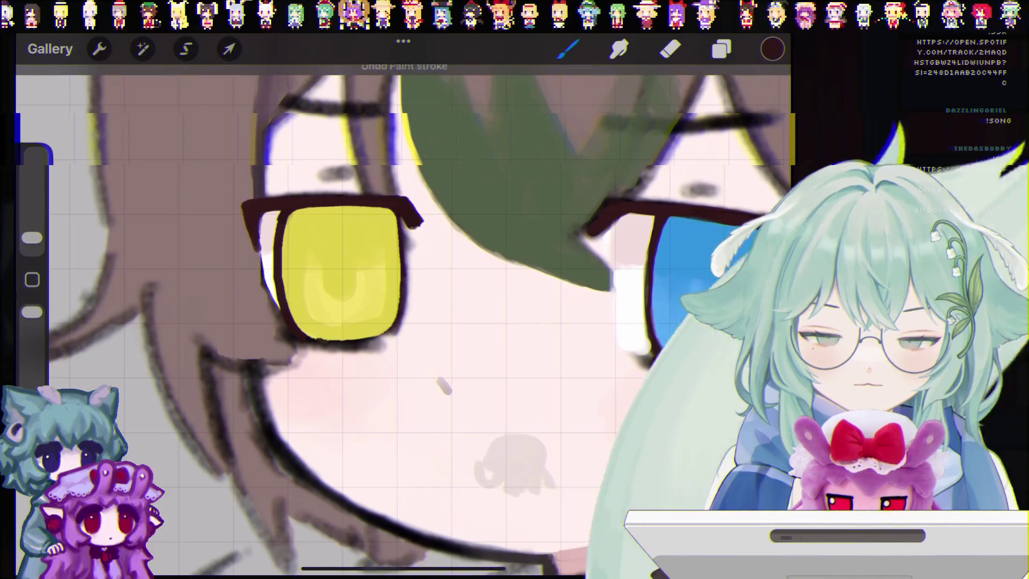
key("ctrl+z")
key("ctrl+z")
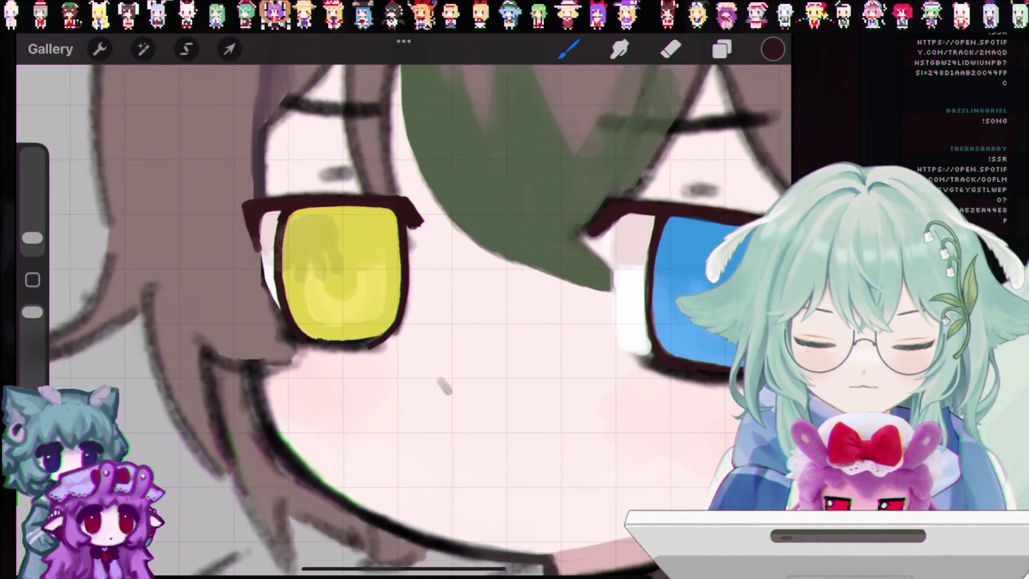
left_click_drag(344, 273, 322, 182)
left_click(368, 348)
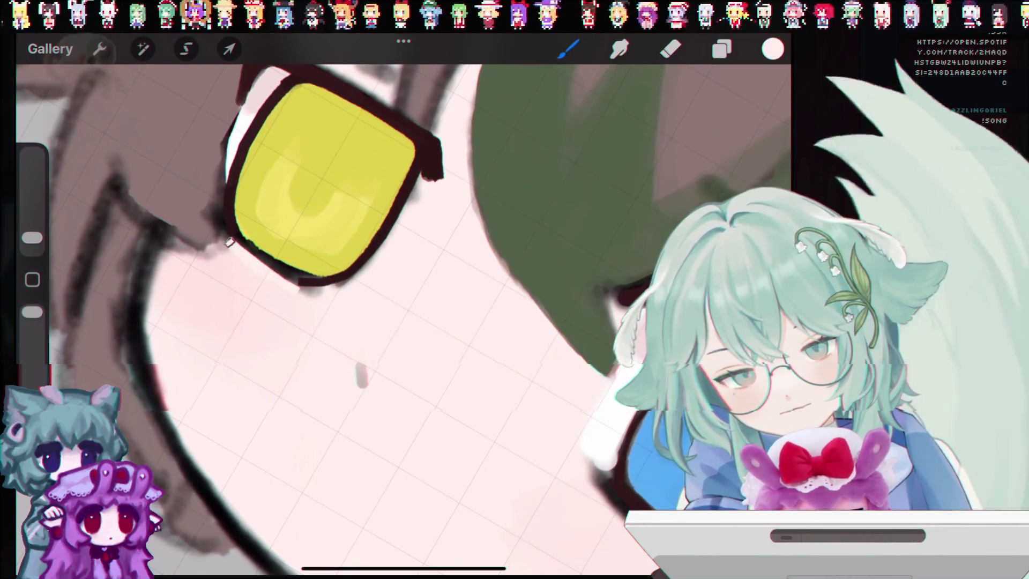
Undo the stray pale strokes under the eye and enlarge the brush size.
key("ctrl+z")
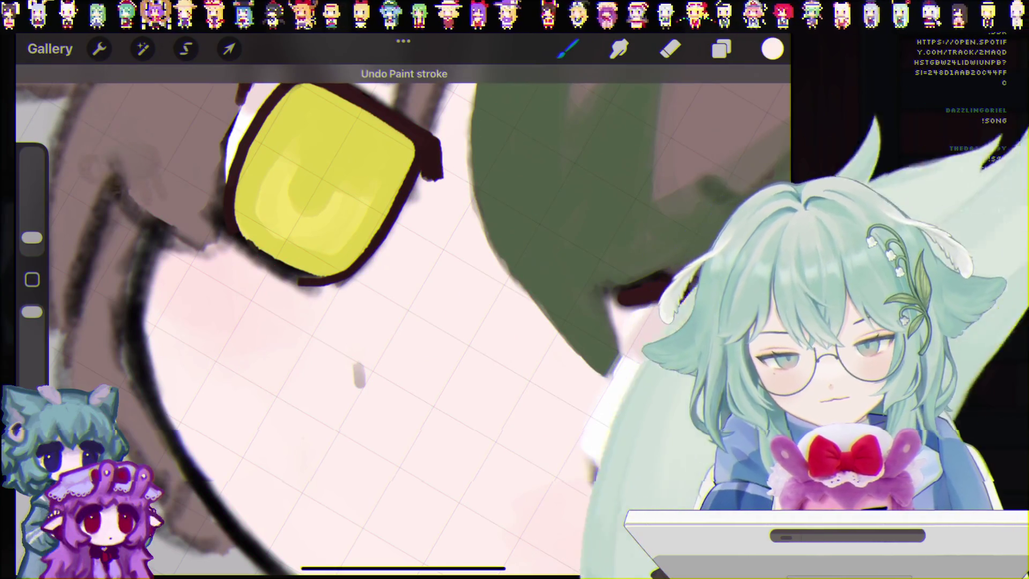
scroll(358, 375, "down", 5)
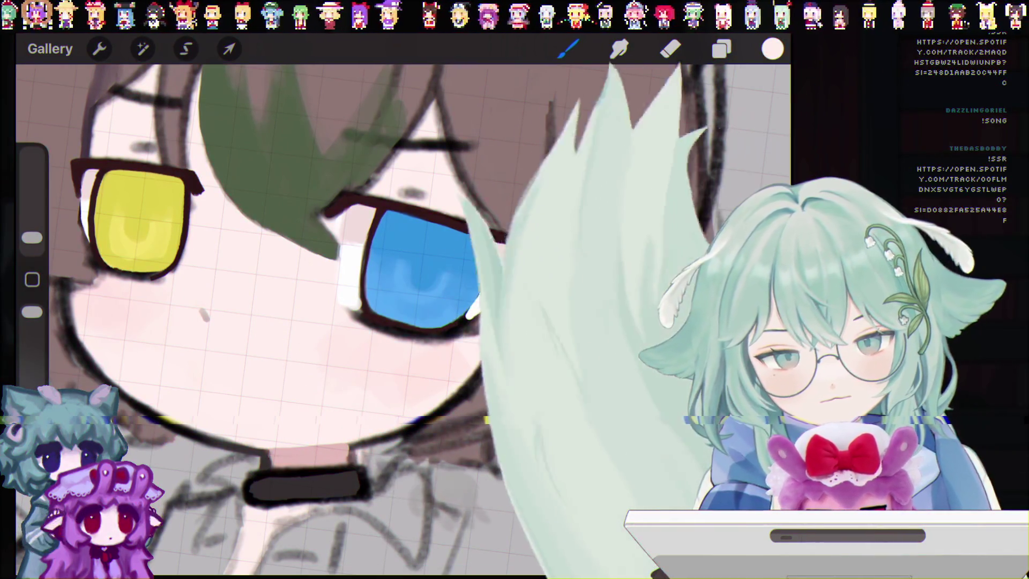
left_click(568, 49)
left_click(568, 49)
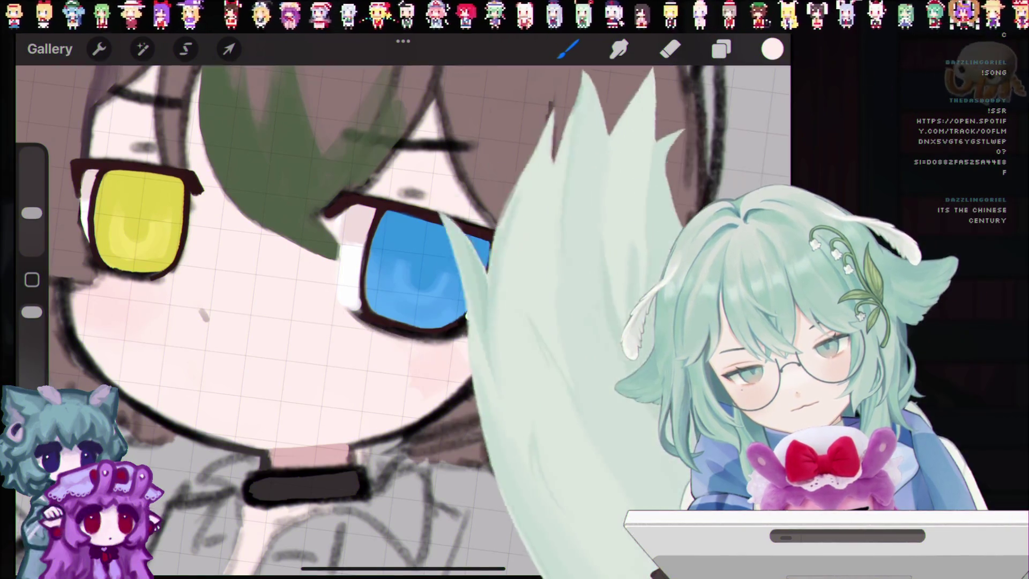
key("ctrl+z")
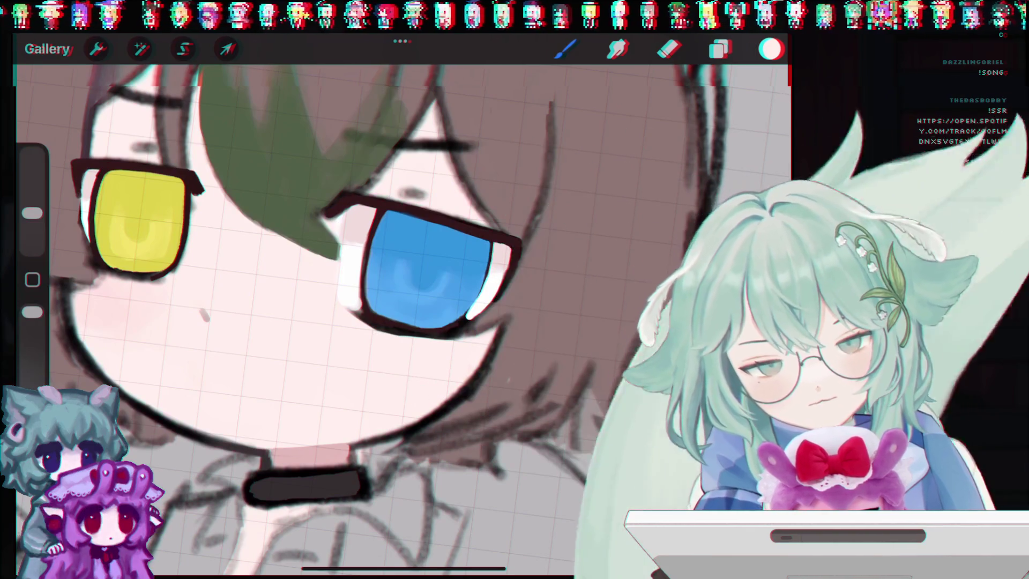
scroll(375, 295, "down", 3)
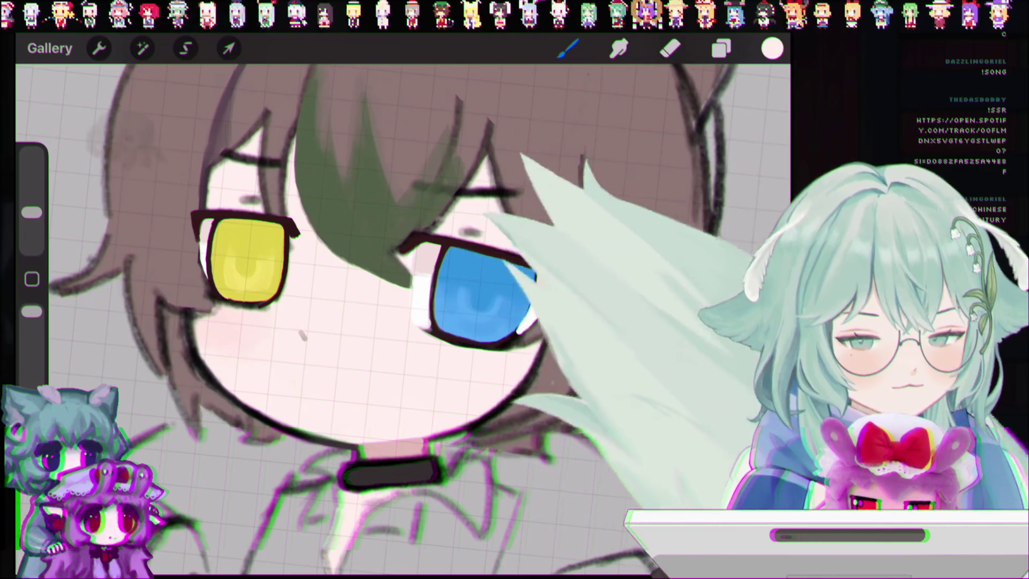
scroll(348, 321, "down", 5)
scroll(348, 321, "up", 6)
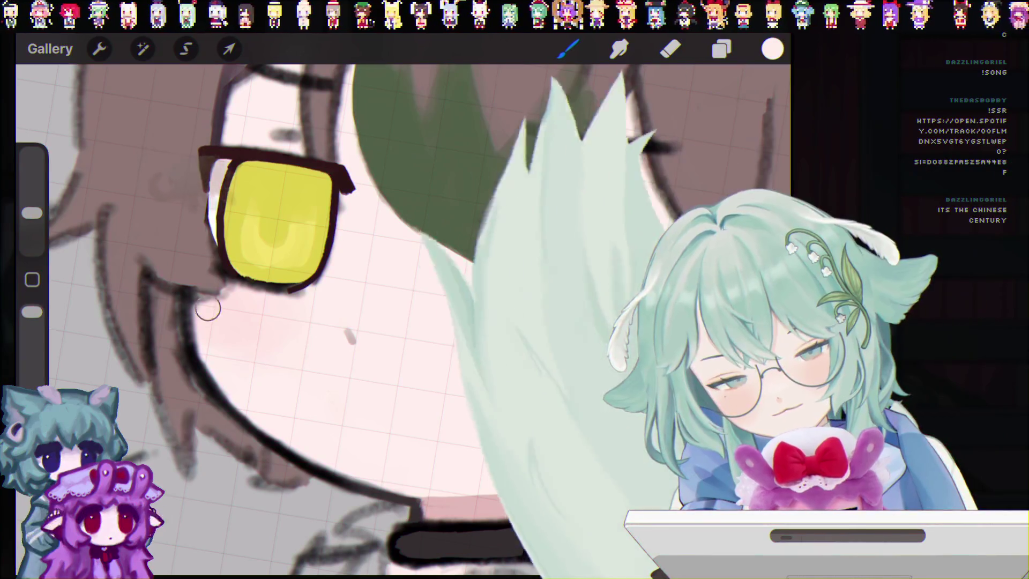
Paint pale strokes inside and left of the yellow eye, undoing the shading stroke.
left_click_drag(241, 214, 271, 244)
left_click(203, 284)
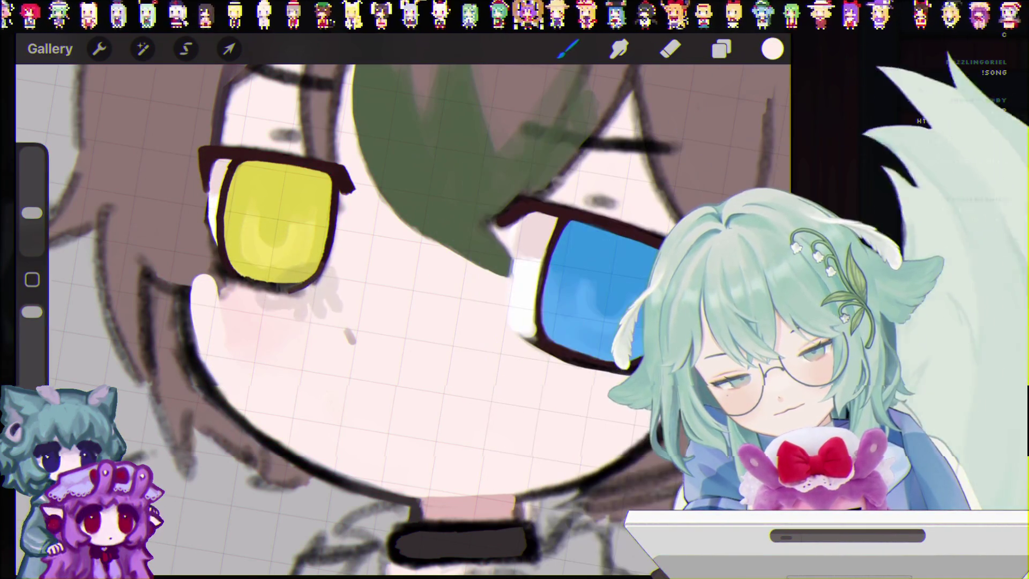
key("ctrl+z")
key("ctrl+z")
left_click_drag(195, 281, 212, 297)
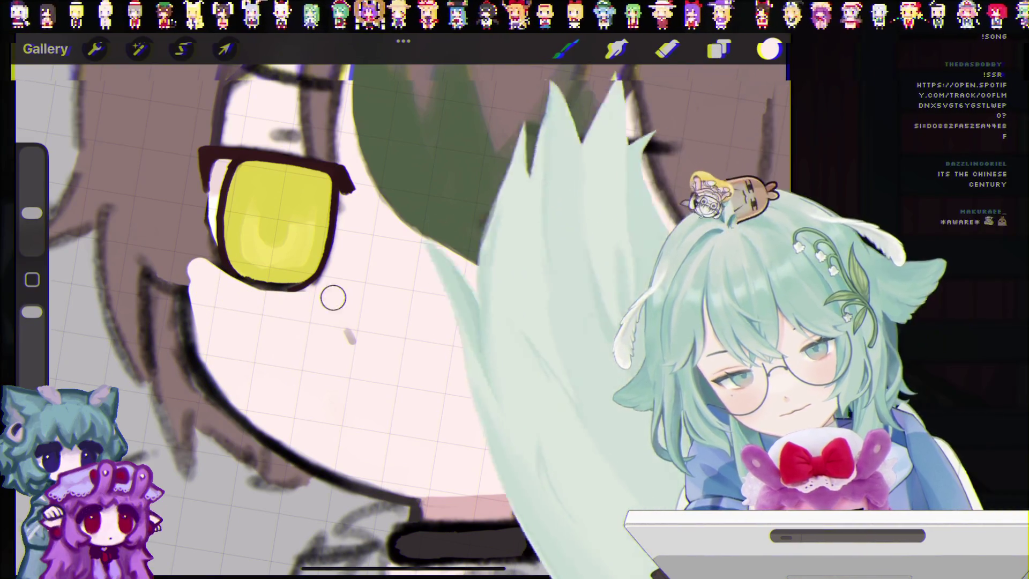
scroll(402, 301, "down", 5)
scroll(402, 300, "up", 5)
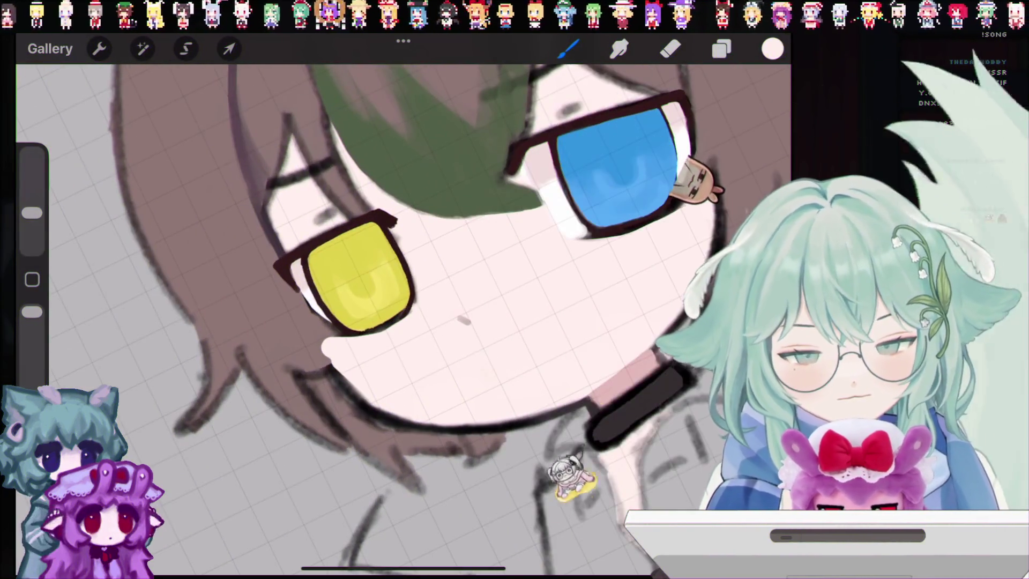
Undo five trial strokes and repaint the pale mark inside the yellow lens.
key("ctrl+z")
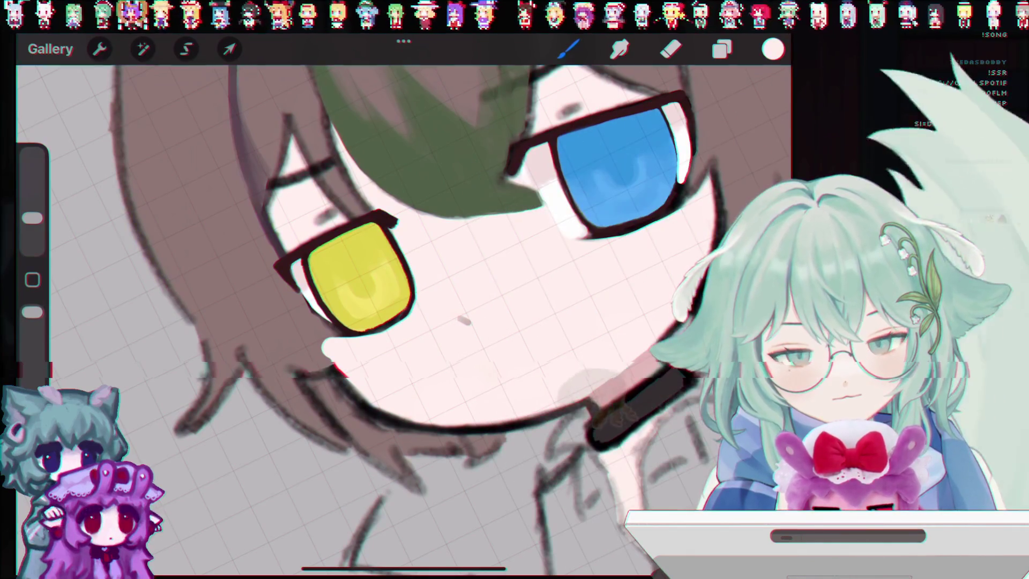
key("ctrl+z")
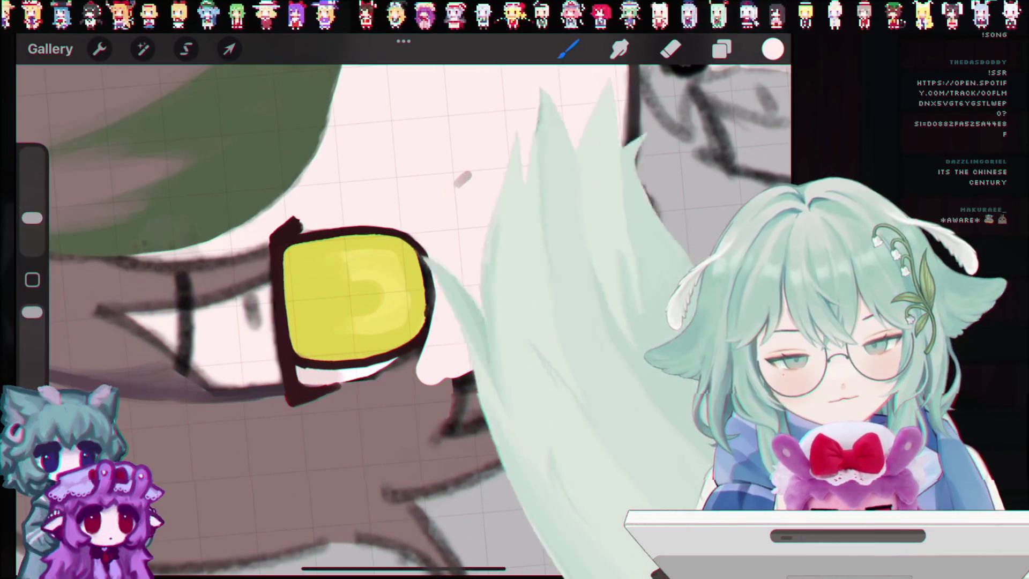
key("ctrl+z")
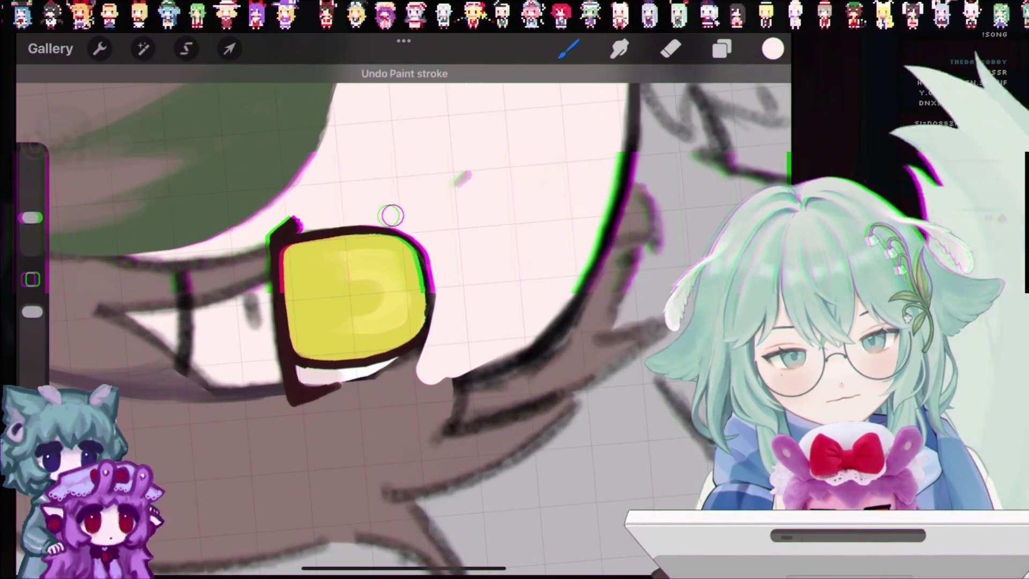
key("ctrl+z")
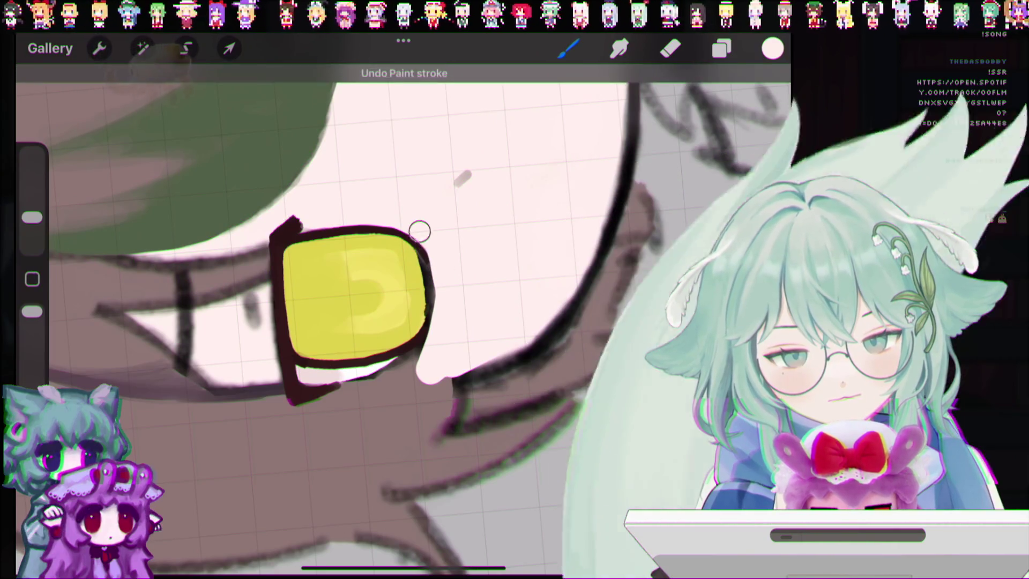
key("ctrl+z")
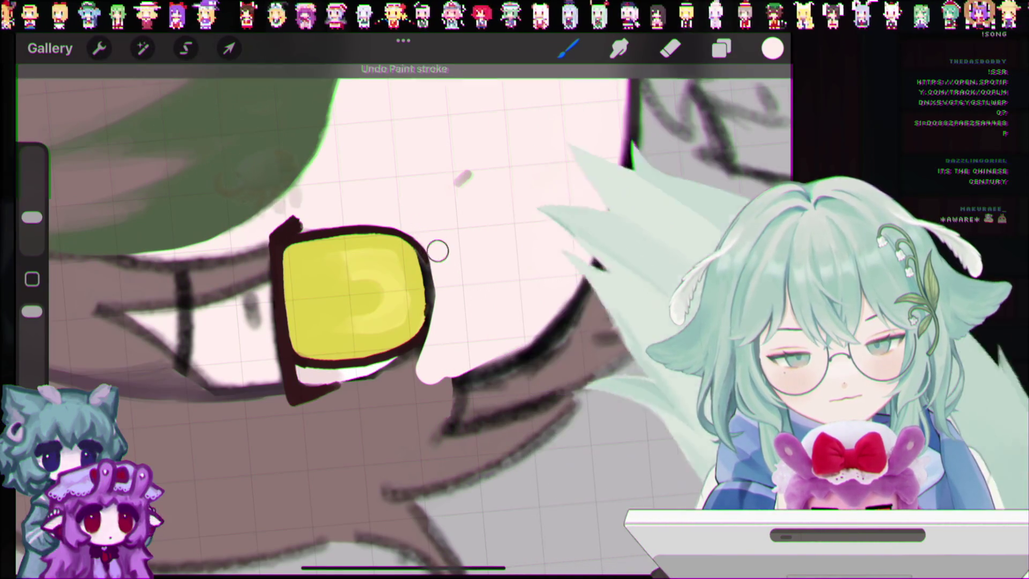
mouse_move(434, 238)
left_mouse_down()
mouse_move(434, 226)
mouse_move(442, 316)
left_mouse_up()
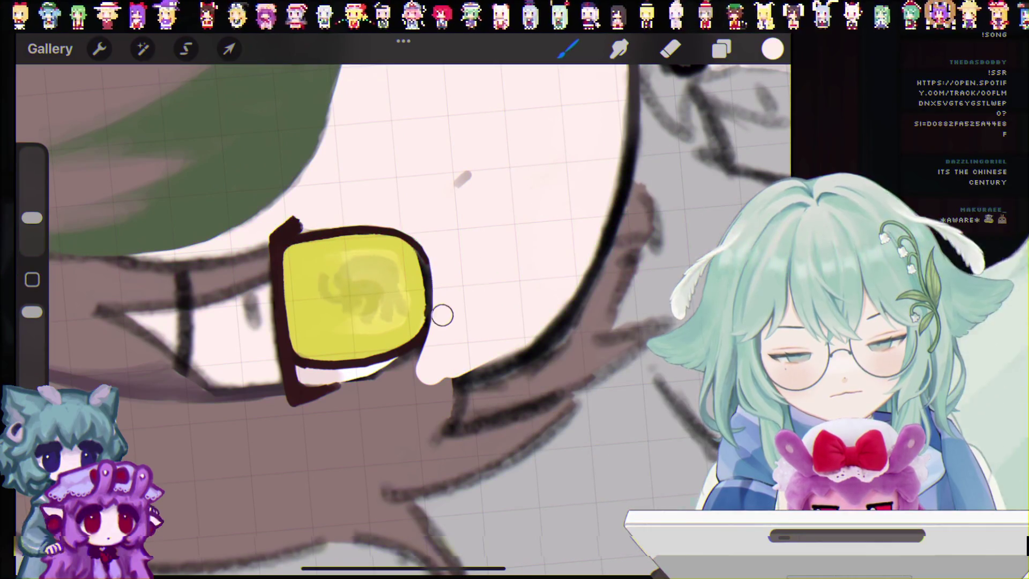
scroll(402, 316, "down", 5)
scroll(402, 316, "up", 5)
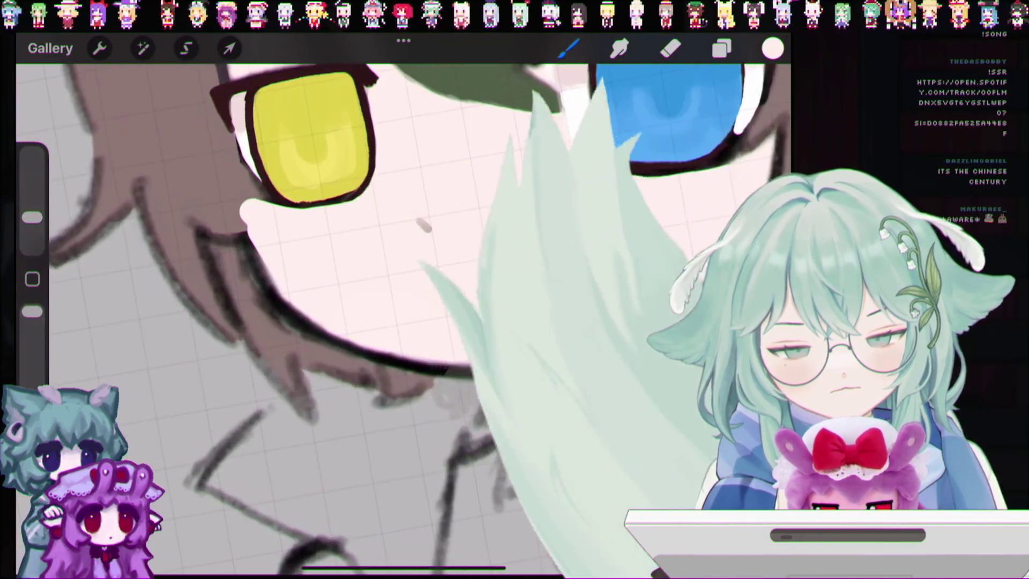
scroll(402, 316, "up", 3)
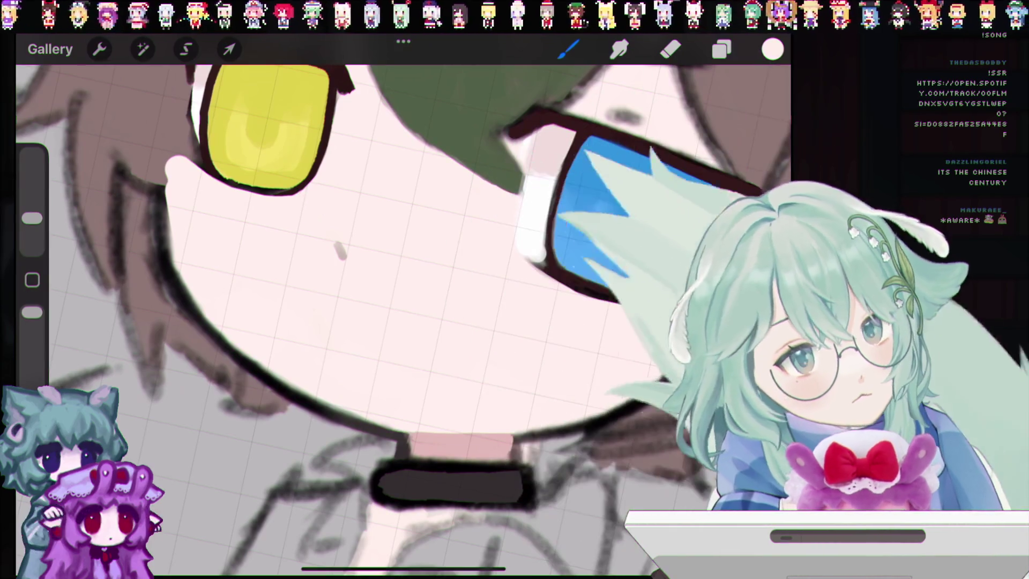
scroll(402, 316, "down", 5)
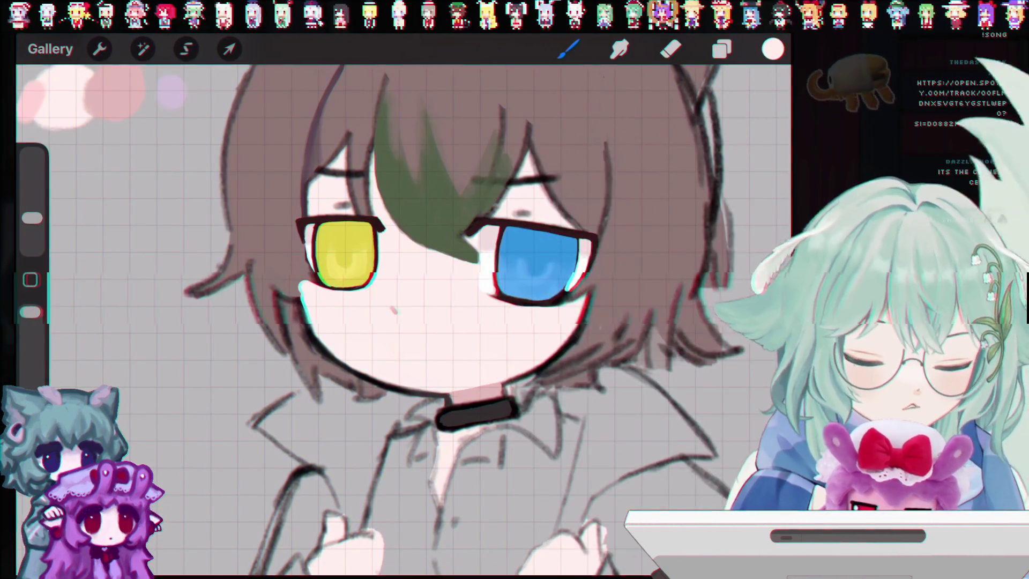
scroll(402, 316, "up", 3)
left_click_drag(323, 208, 251, 207)
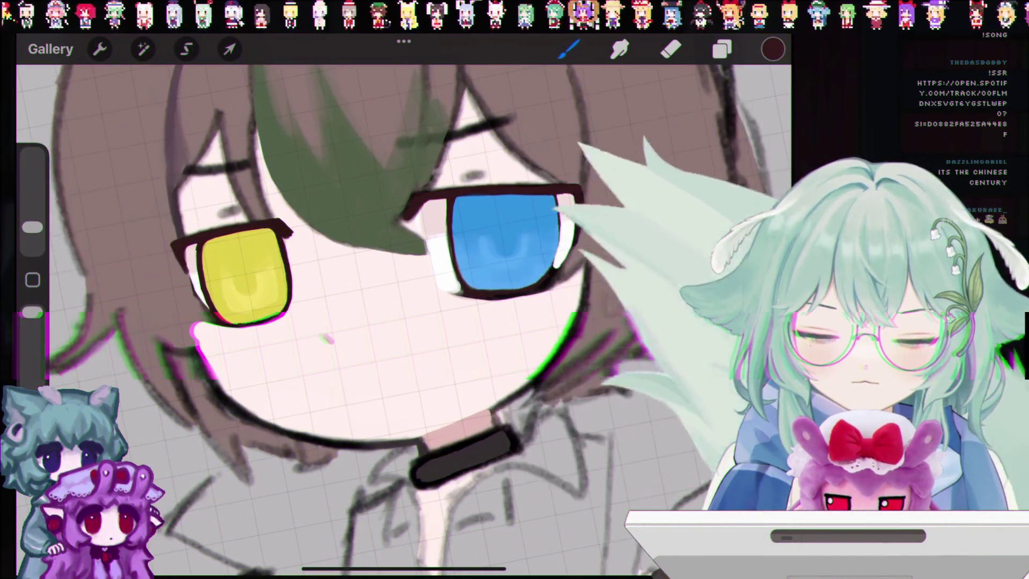
scroll(402, 316, "up", 3)
scroll(402, 316, "down", 3)
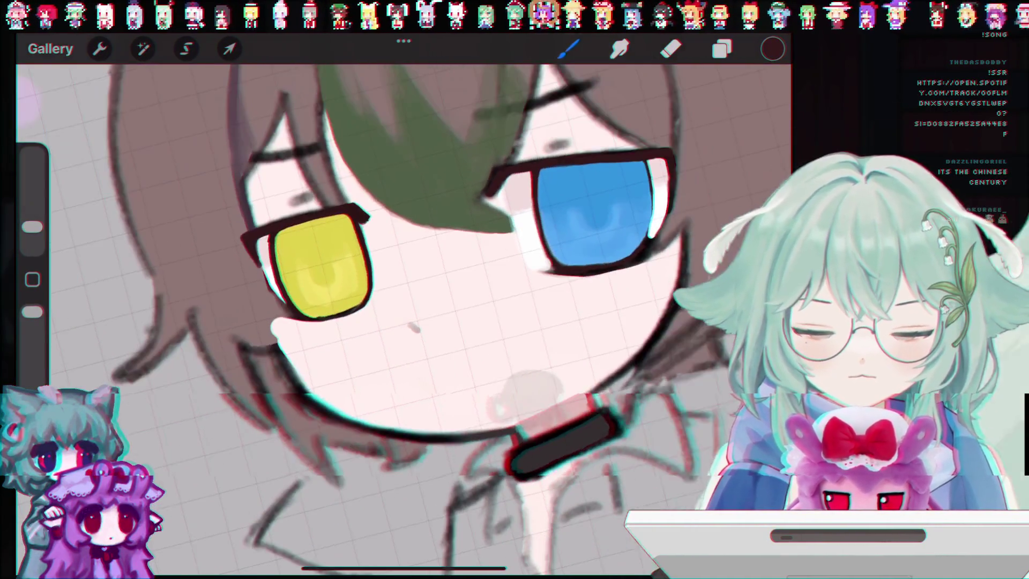
scroll(402, 317, "up", 2)
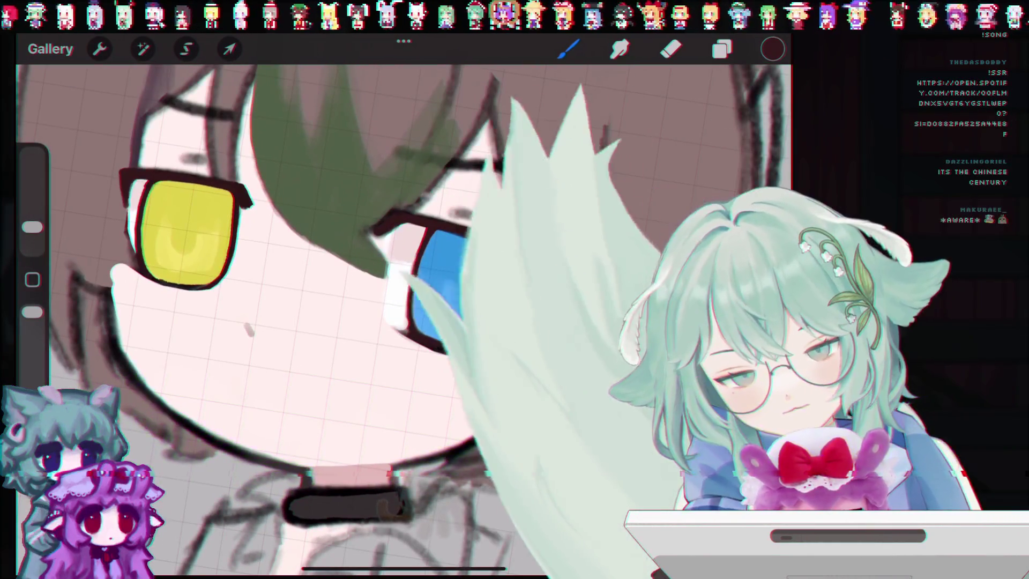
scroll(402, 317, "down", 3)
scroll(402, 316, "up", 2)
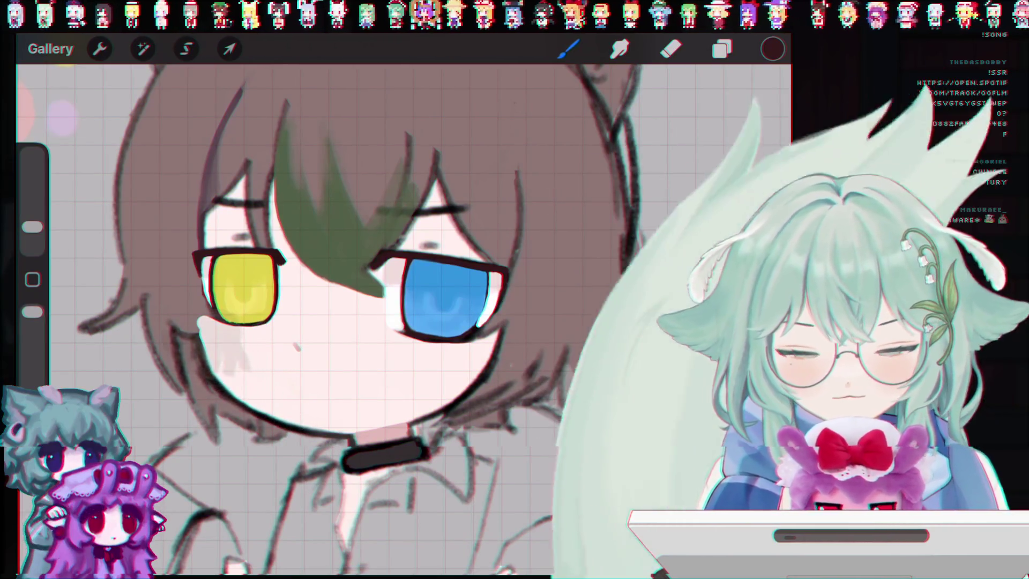
left_click_drag(284, 298, 270, 348)
key("ctrl+z")
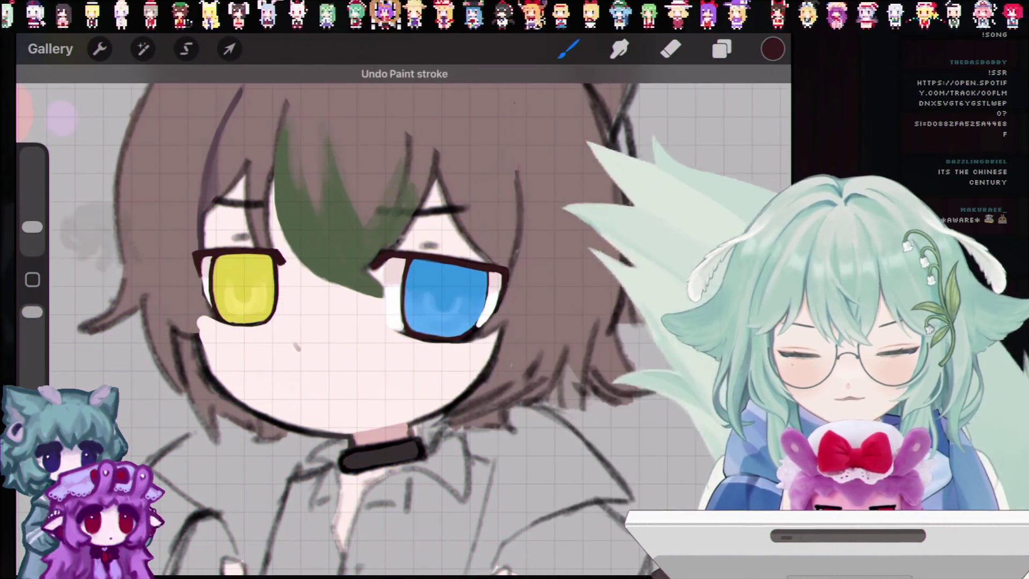
Open Liquify, set the brush to 35%, try a warp on the yellow eye, and undo it.
scroll(402, 321, "down", 5)
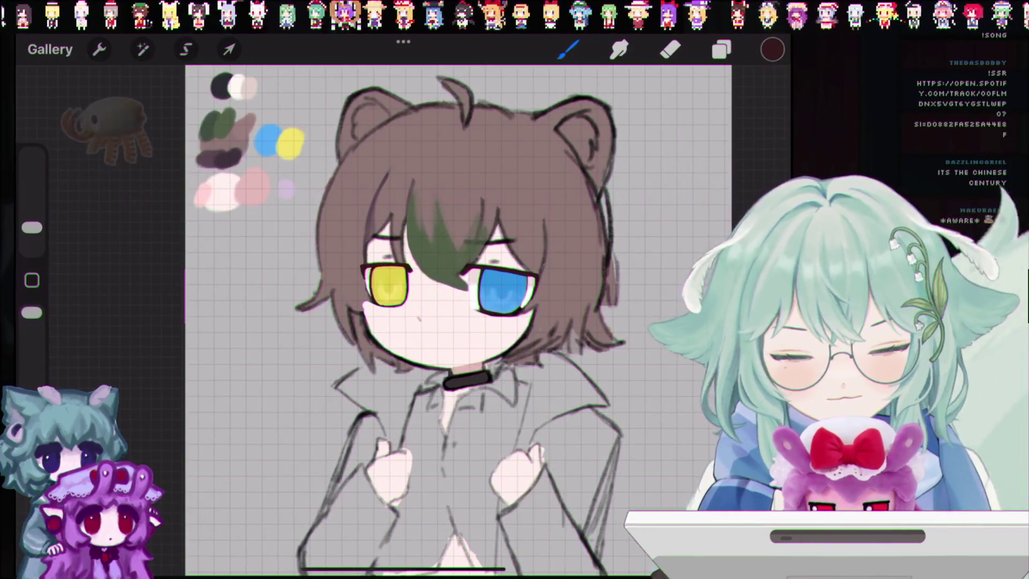
scroll(402, 322, "up", 3)
scroll(402, 322, "up", 1)
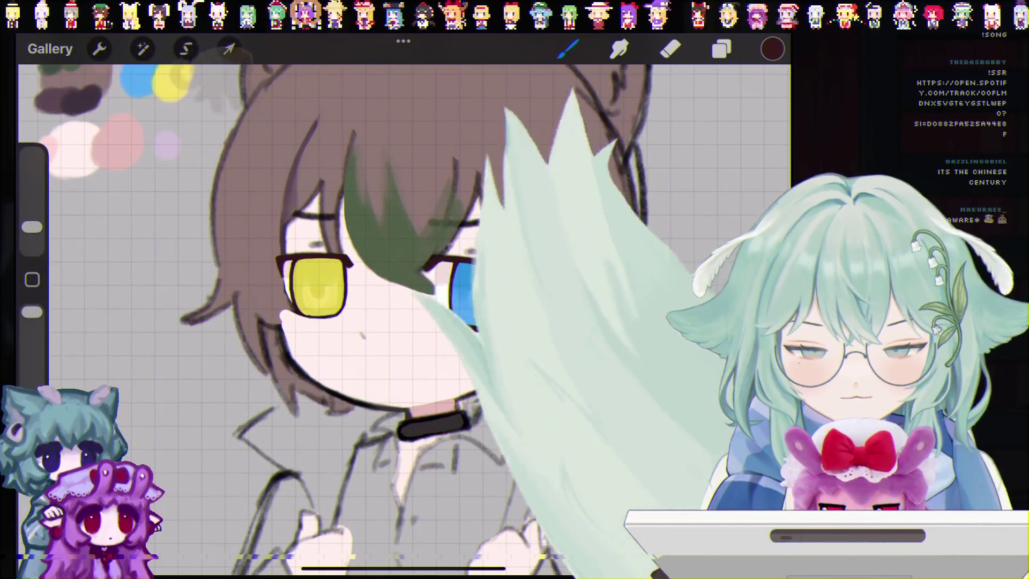
left_click(142, 49)
scroll(185, 321, "down", 3)
left_click(161, 435)
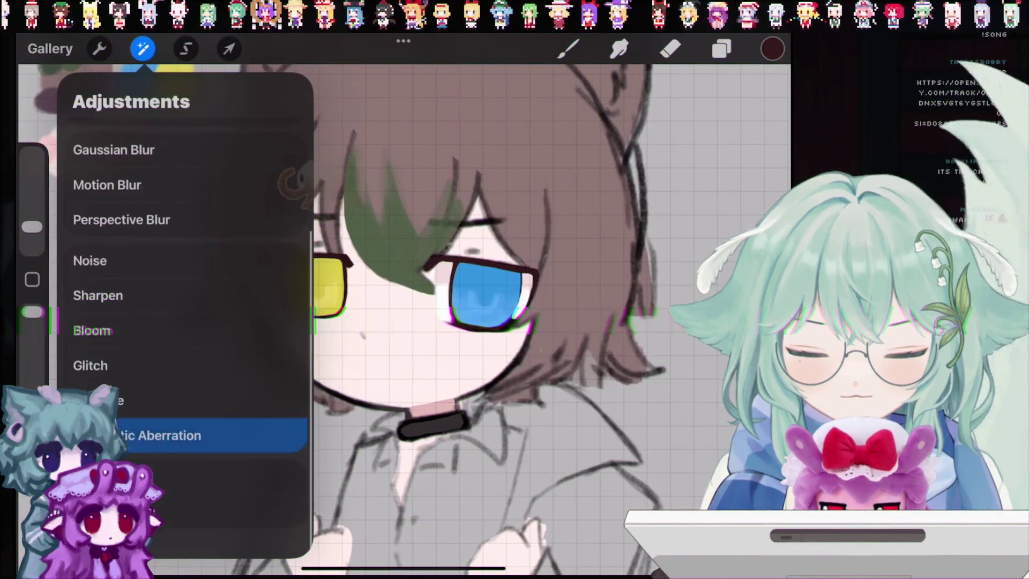
left_click(161, 496)
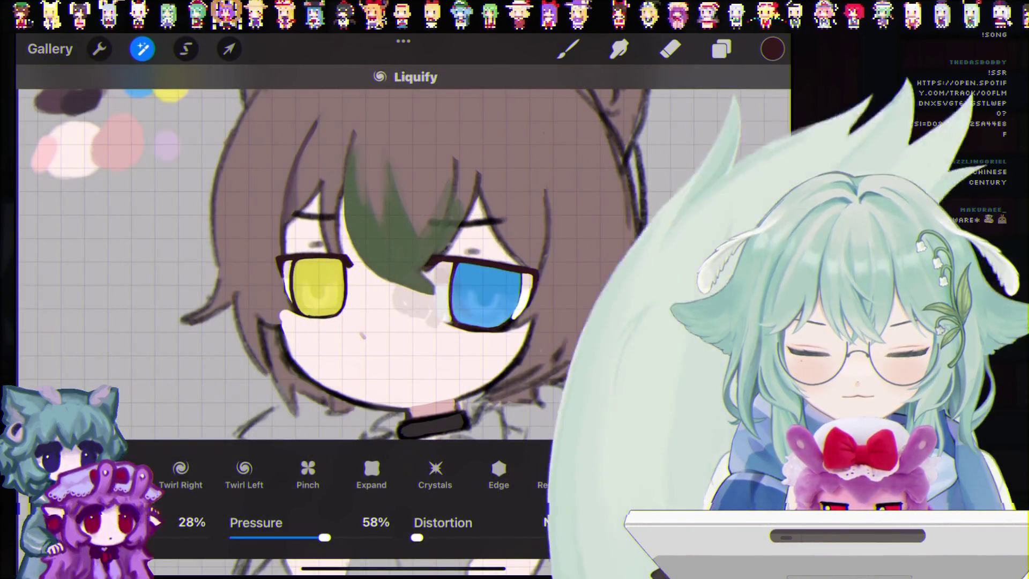
left_click_drag(69, 538, 77, 538)
left_click_drag(311, 289, 336, 320)
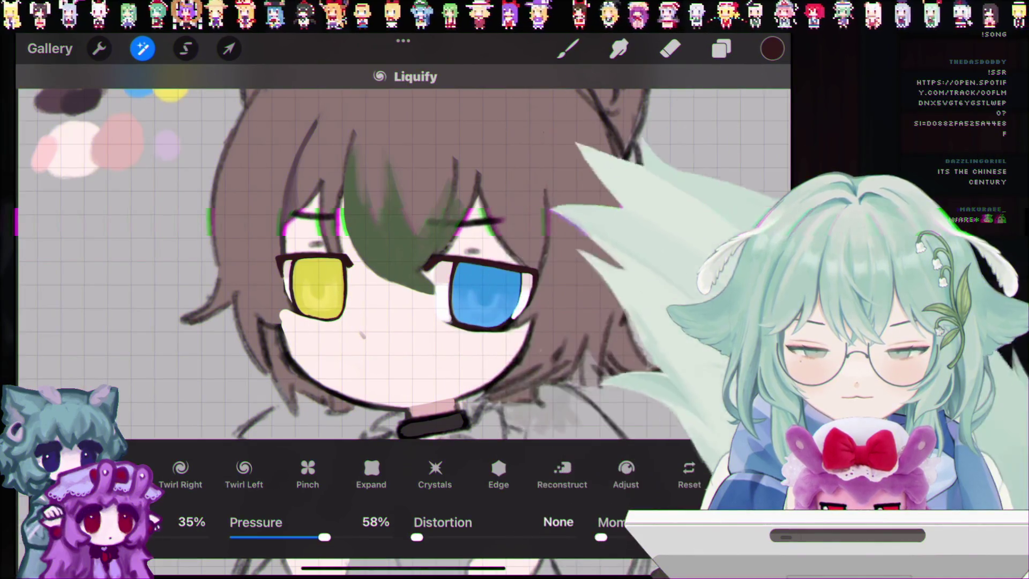
key("ctrl+z")
Reopen Liquify and enlarge the liquify brush.
left_click(142, 48)
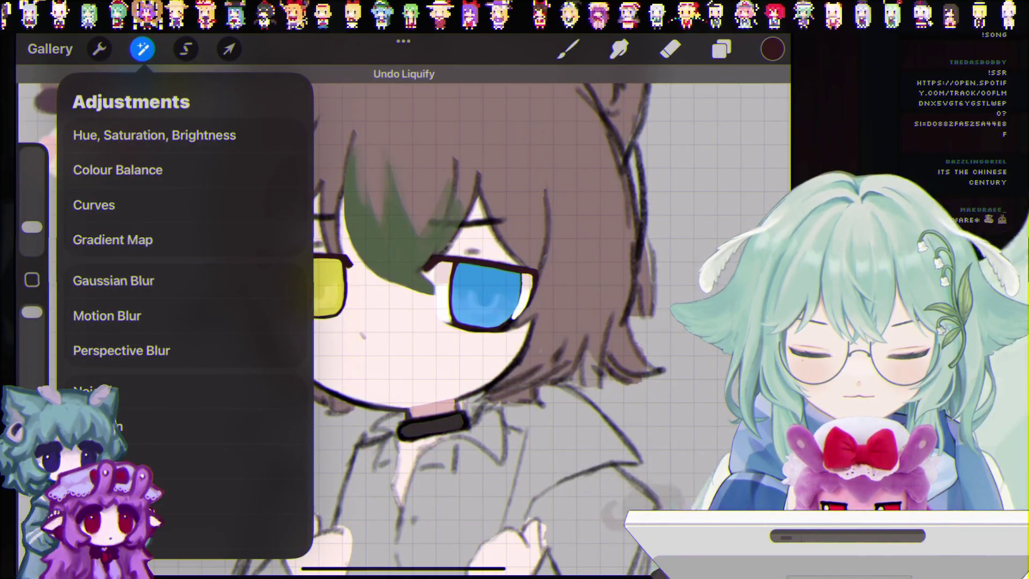
scroll(185, 322, "down", 3)
left_click(91, 494)
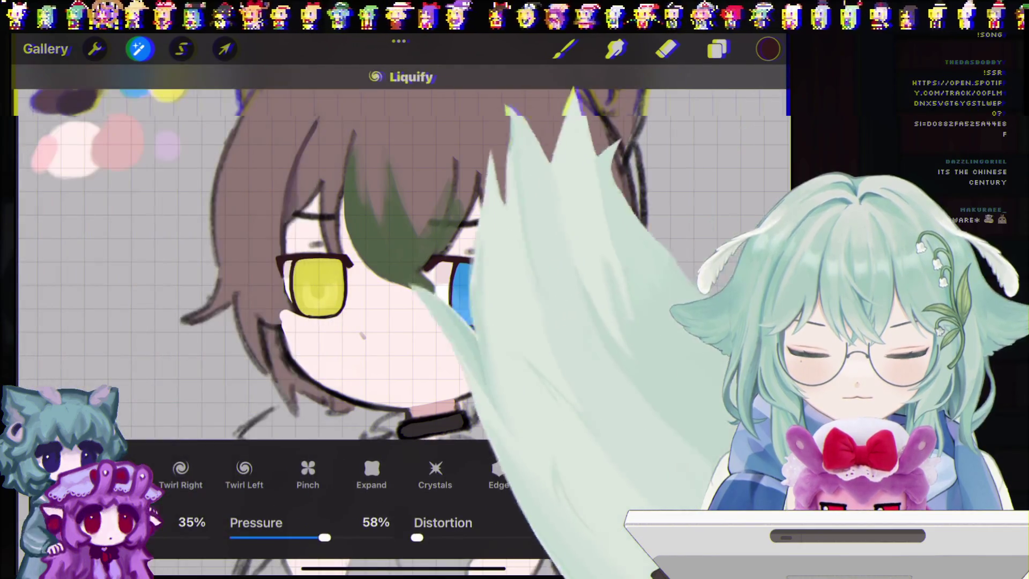
mouse_move(107, 538)
left_mouse_down()
mouse_move(151, 538)
mouse_move(130, 538)
left_mouse_up()
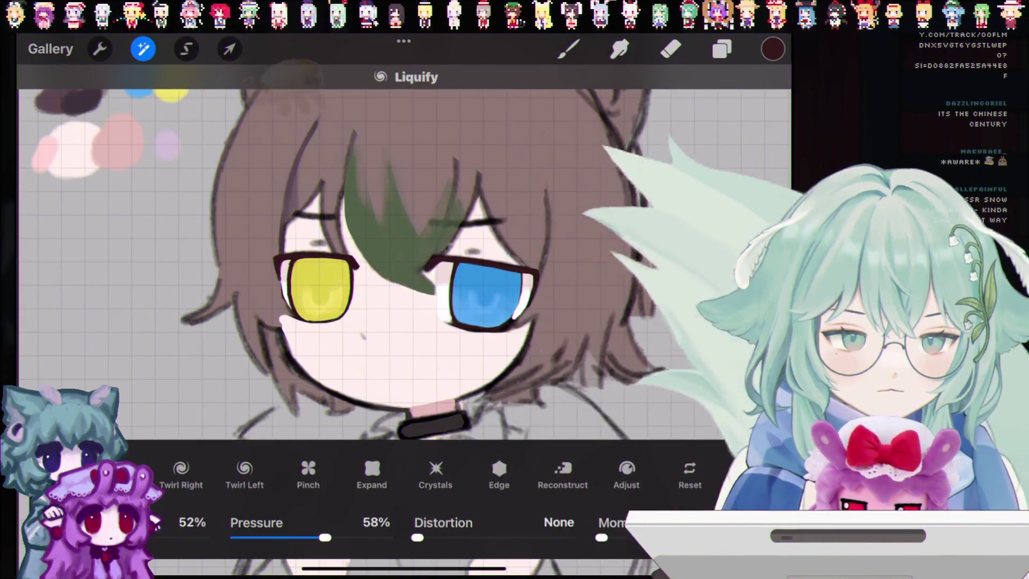
Compare the yellow-eye warp using undo and redo, then revert it.
left_click(143, 48)
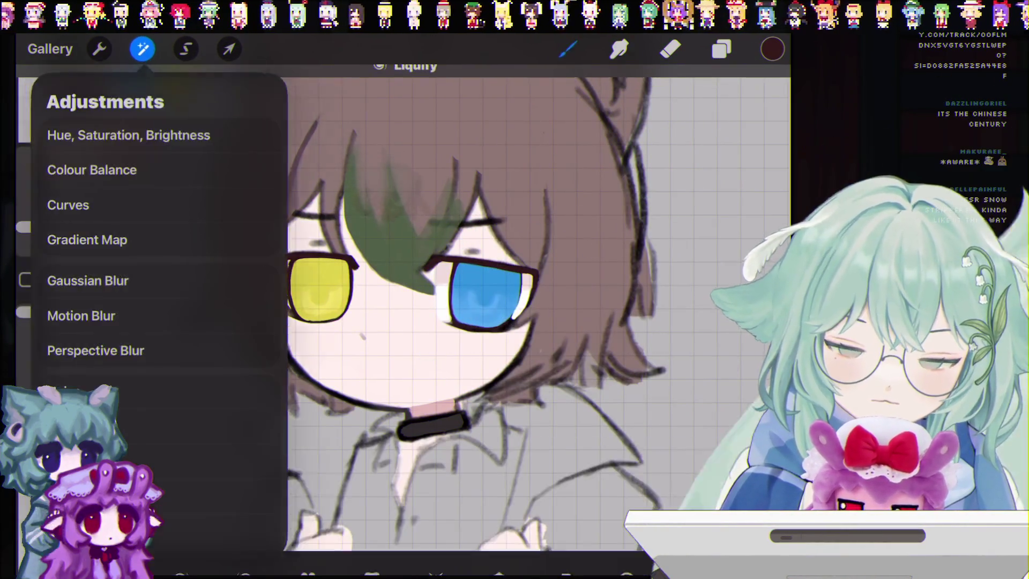
key("Escape")
key("ctrl+z")
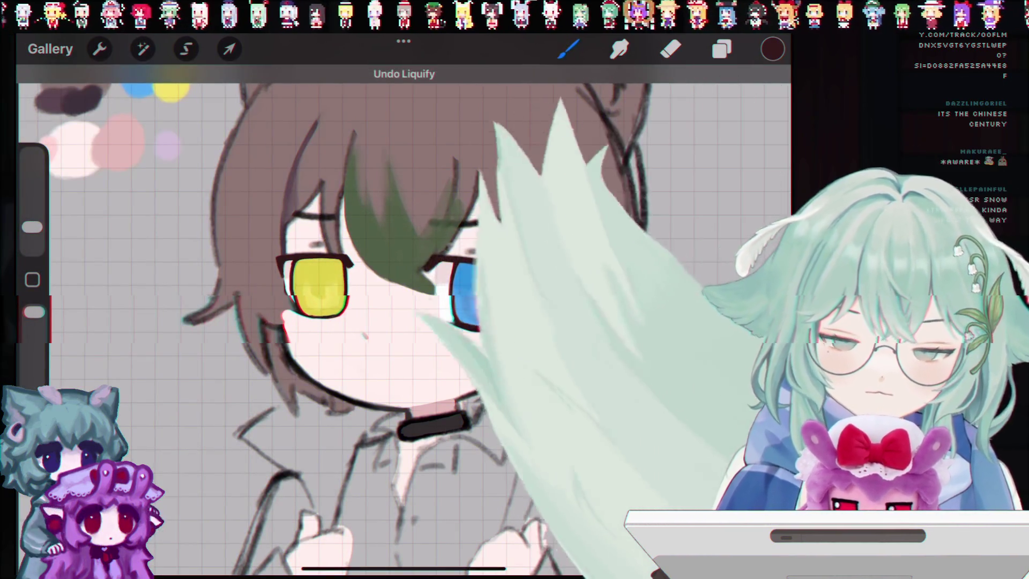
key("ctrl+shift+z")
key("ctrl+z")
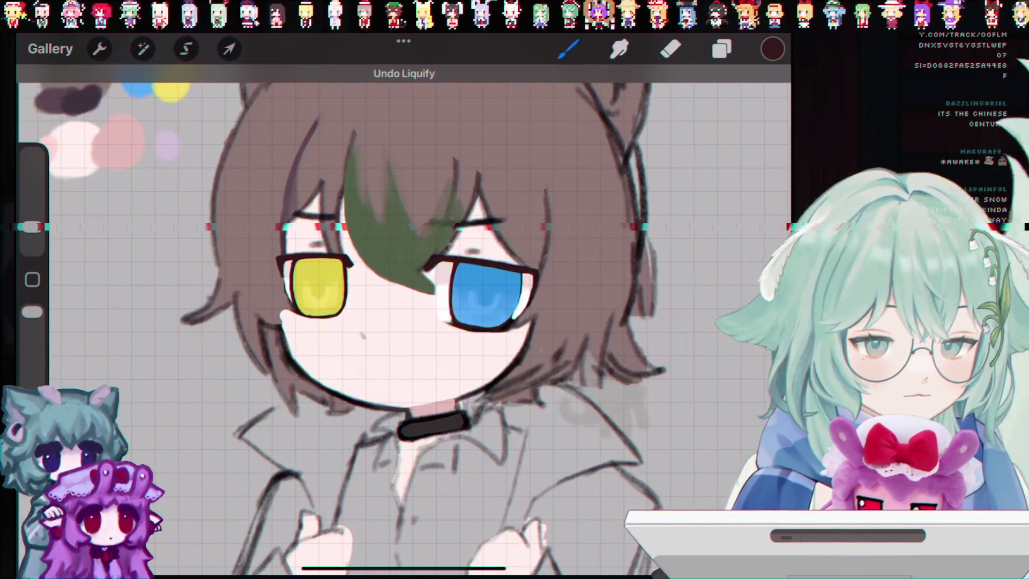
key("ctrl+shift+z")
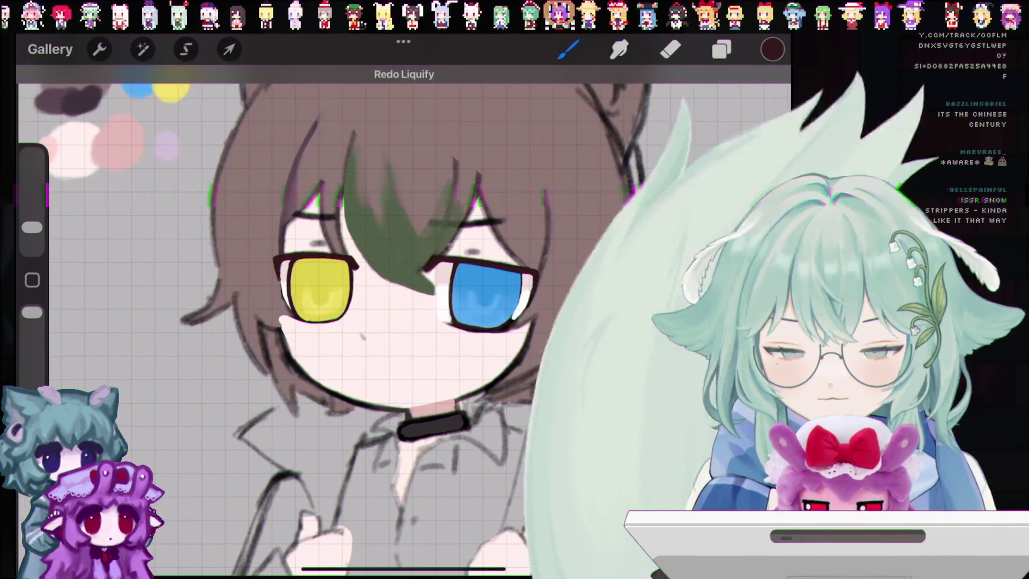
key("ctrl+z")
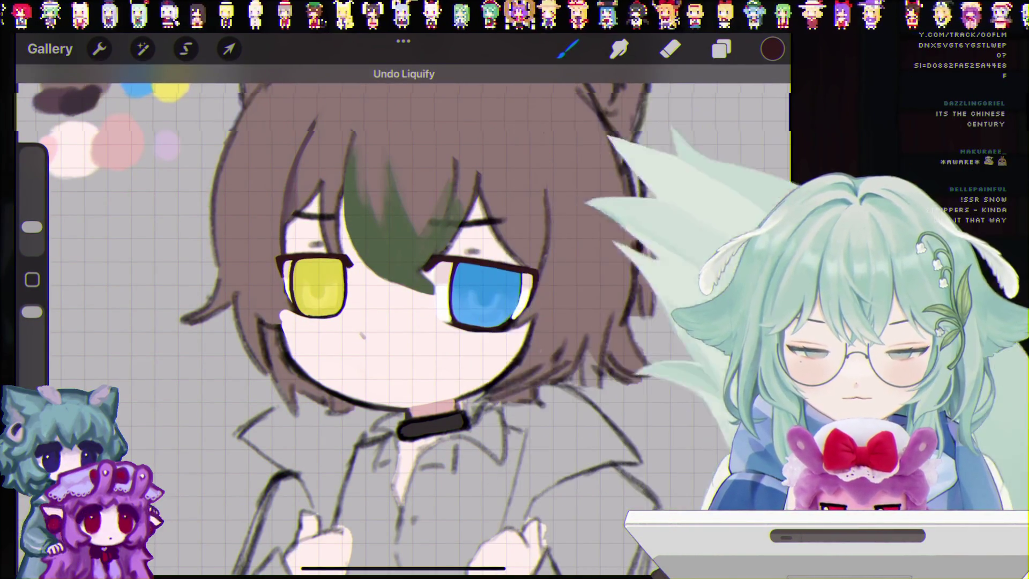
Reopen Liquify from the Adjustments menu.
left_click(143, 48)
scroll(185, 321, "down", 3)
left_click(107, 512)
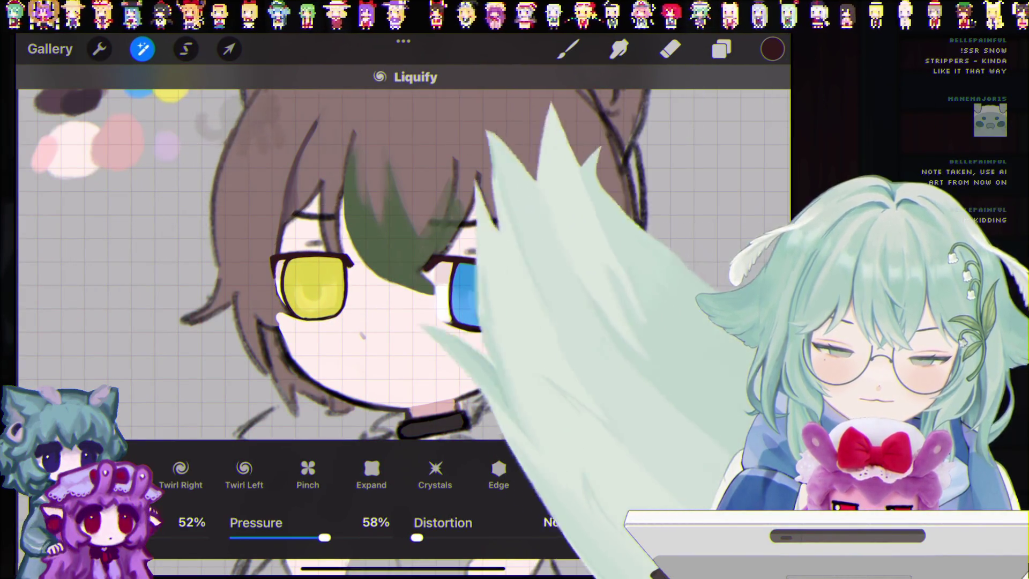
Try a liquify warp on the yellow eye, exit to the brush, and undo it after comparing.
left_click(329, 315)
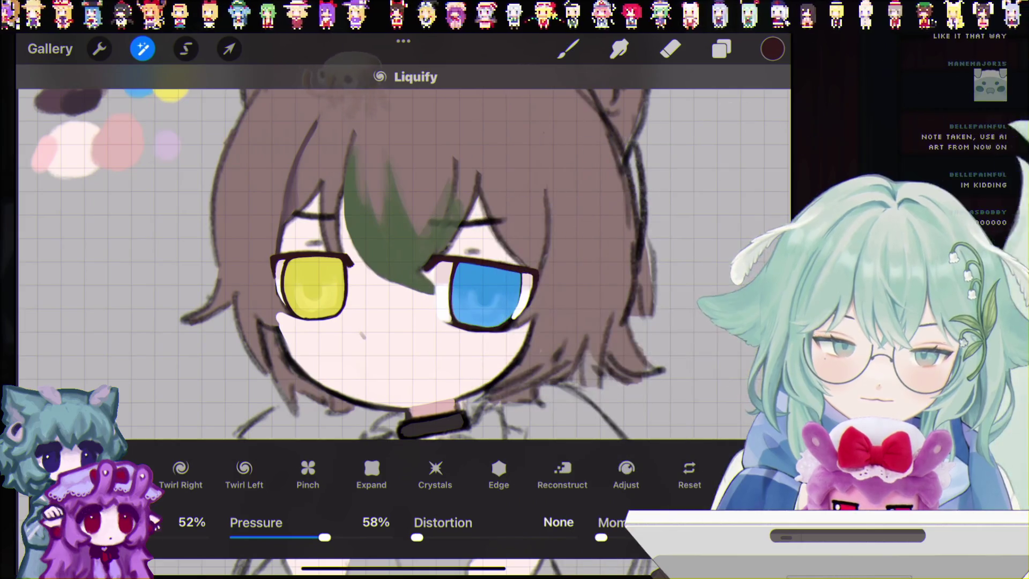
left_click(142, 48)
left_click(568, 49)
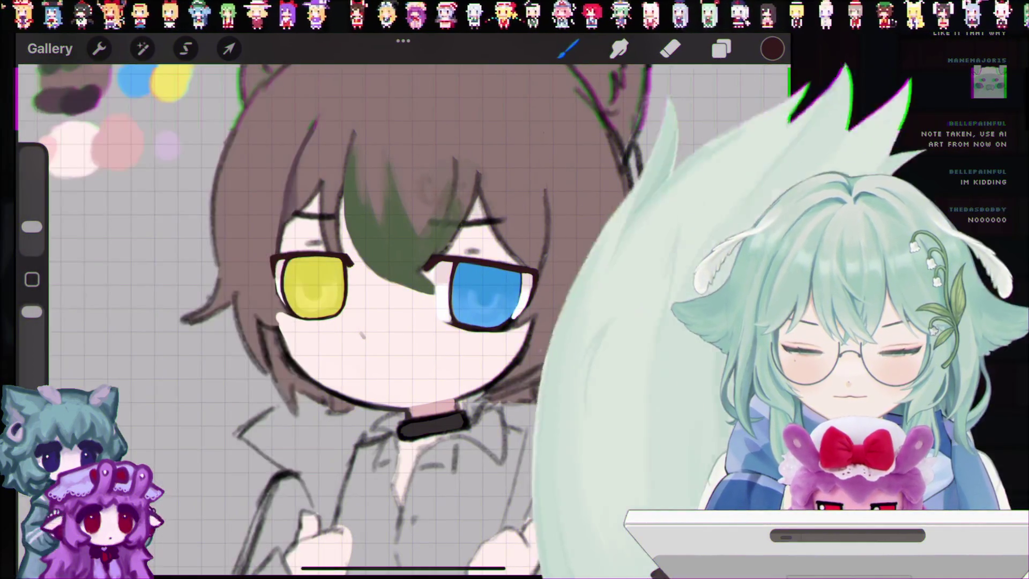
key("ctrl+shift+z")
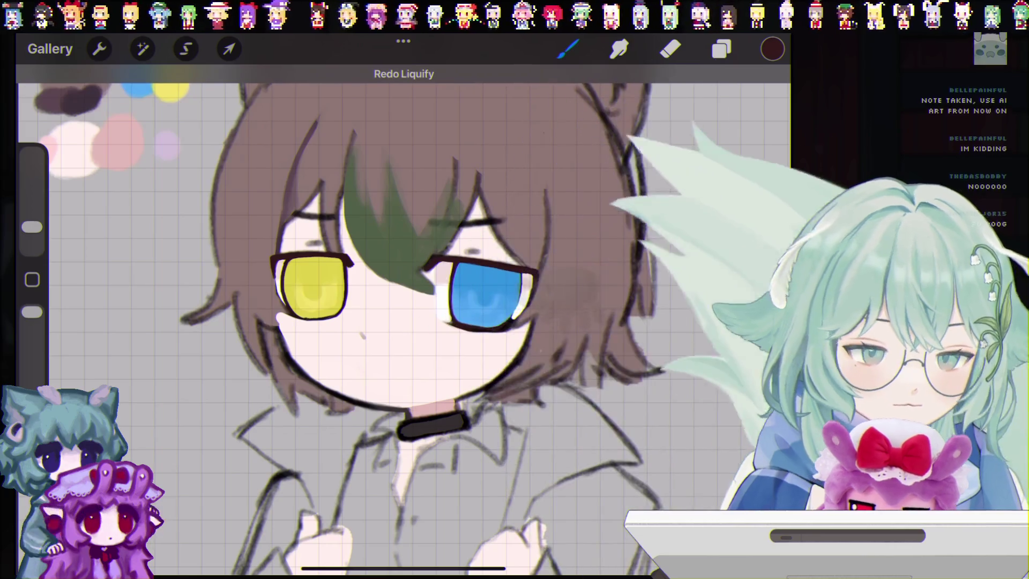
key("ctrl+z")
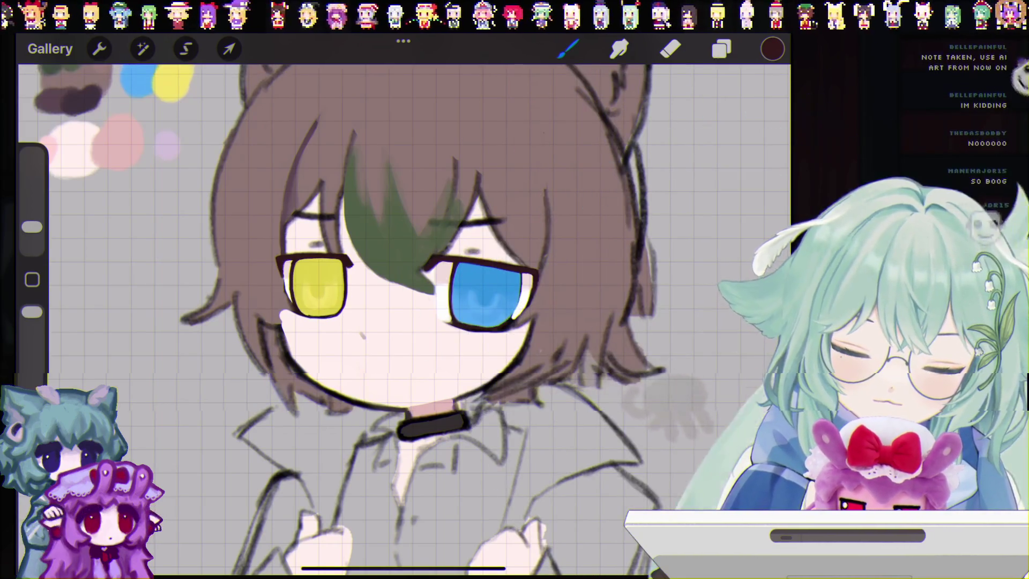
key("ctrl+z")
key("ctrl+shift+z")
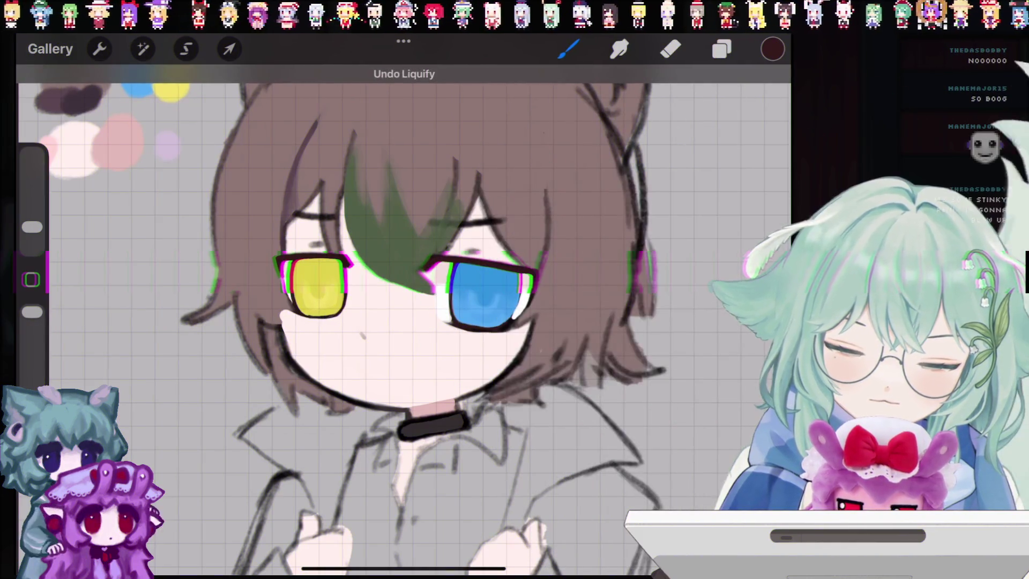
key("ctrl+z")
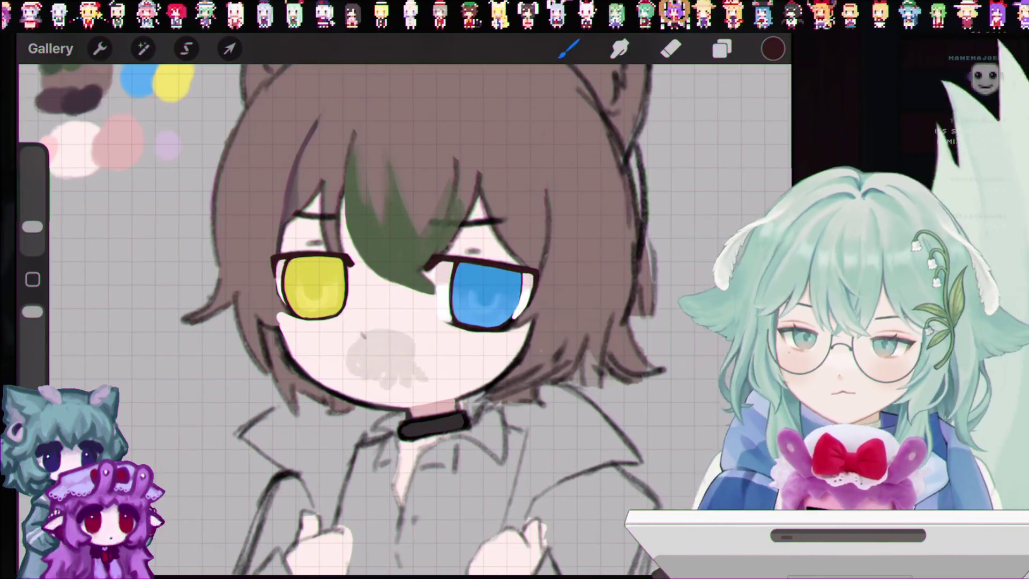
Paint two faint grey test marks below the face and undo both.
left_click_drag(317, 369, 394, 365)
key("ctrl+z")
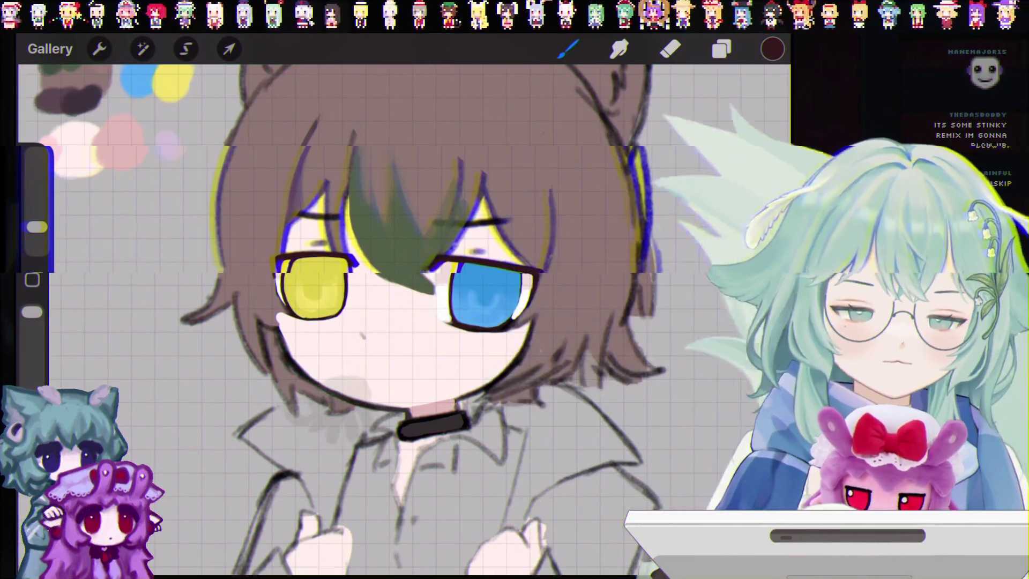
left_click_drag(218, 475, 284, 496)
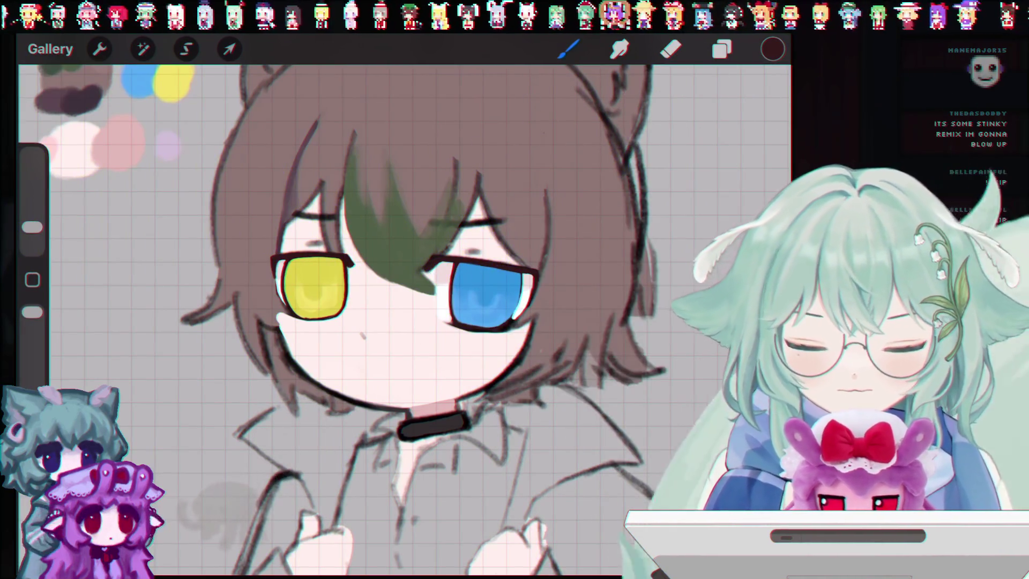
key("ctrl+z")
scroll(354, 322, "up", 2)
scroll(375, 321, "down", 2)
scroll(375, 321, "up", 3)
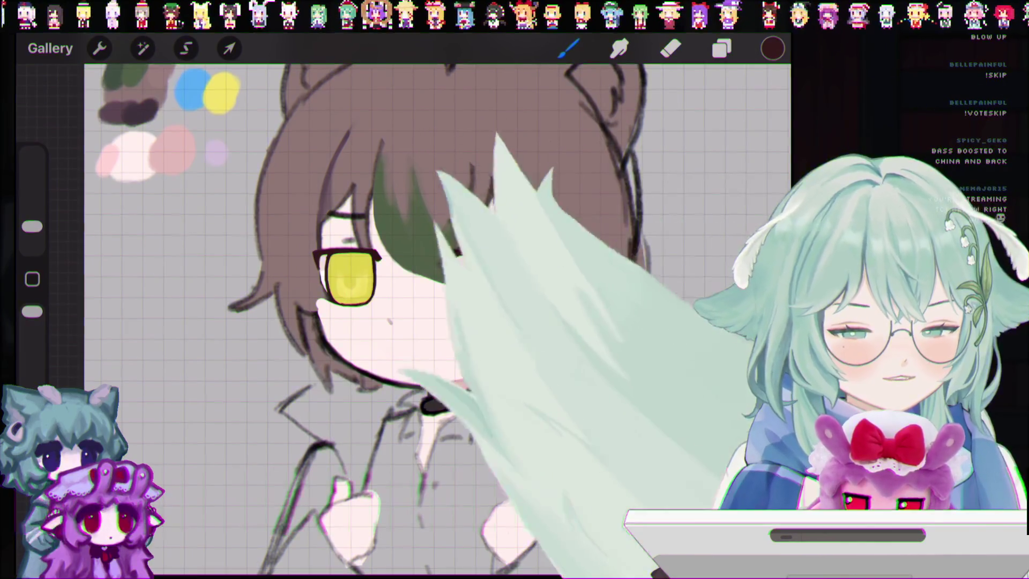
Glance at the Layers panel, then return to painting.
scroll(432, 322, "down", 5)
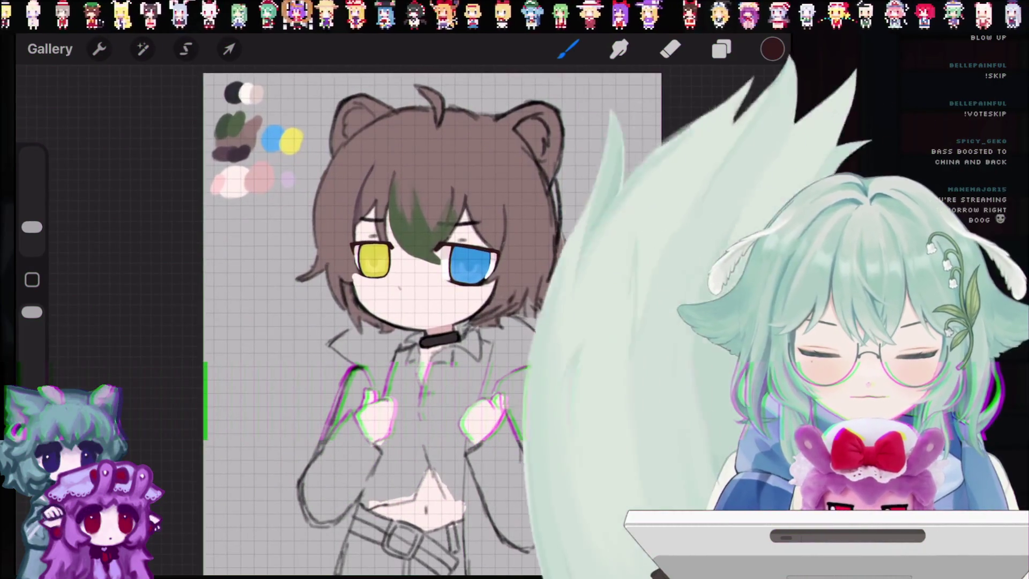
scroll(432, 321, "up", 4)
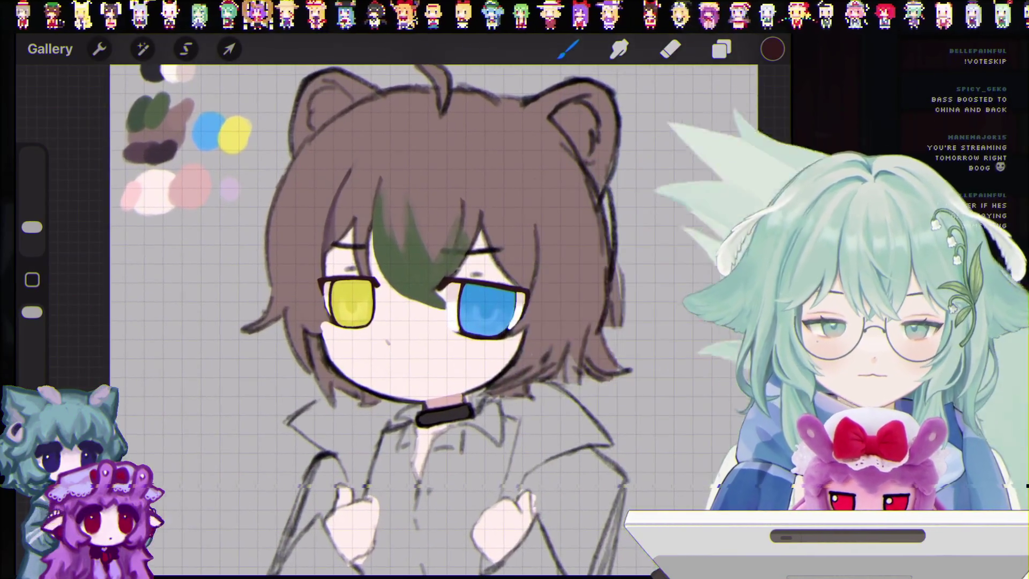
left_click(722, 49)
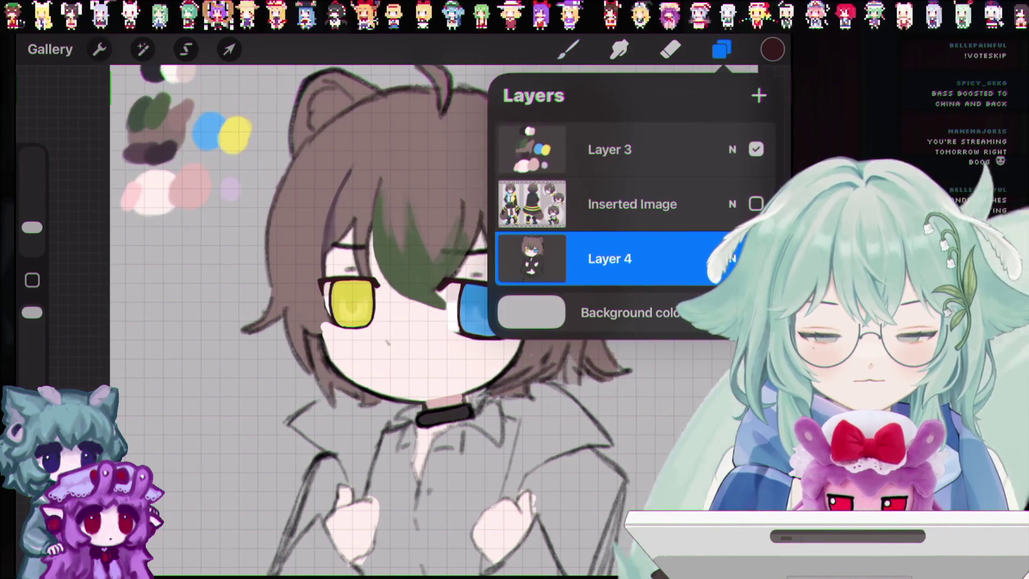
left_click(568, 49)
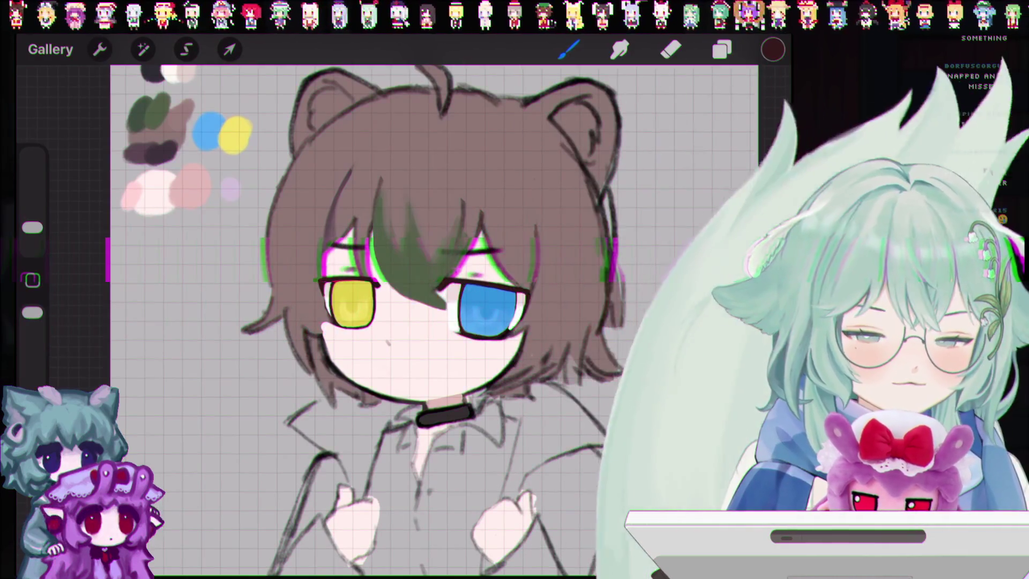
Pan and enlarge the character to review it, then close it to the Gallery.
scroll(512, 352, "down", 5)
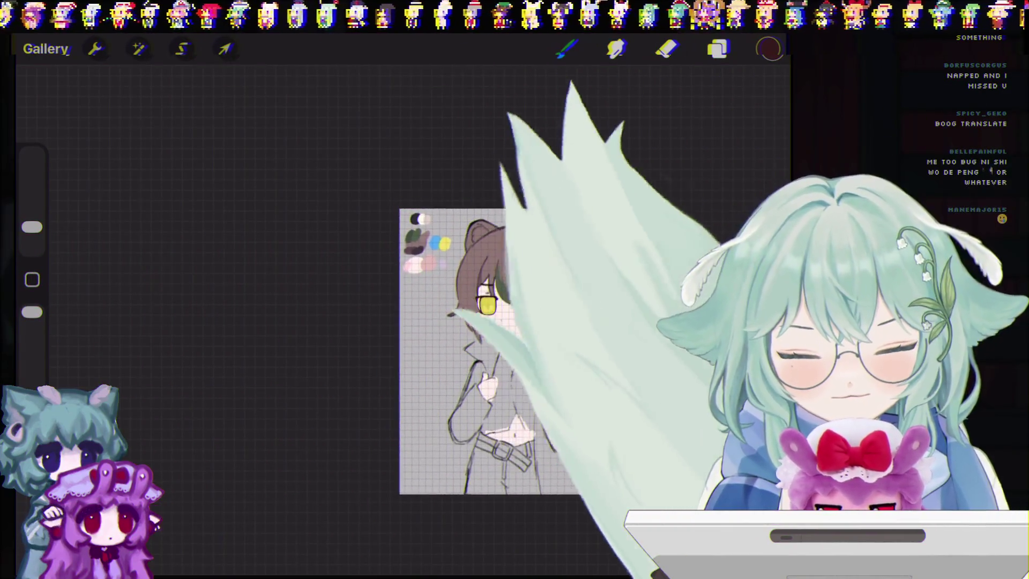
scroll(507, 354, "up", 5)
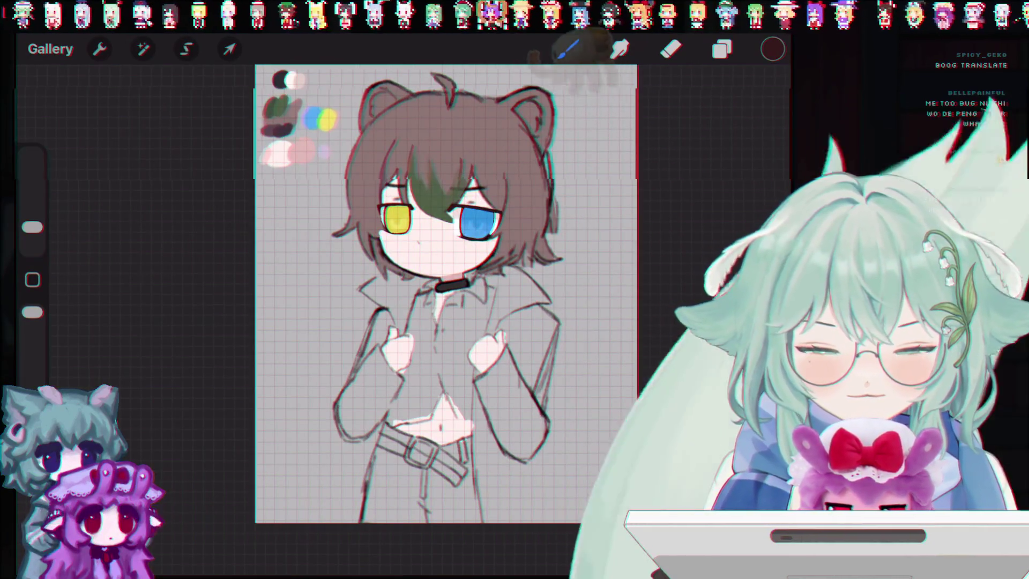
left_click_drag(446, 295, 402, 295)
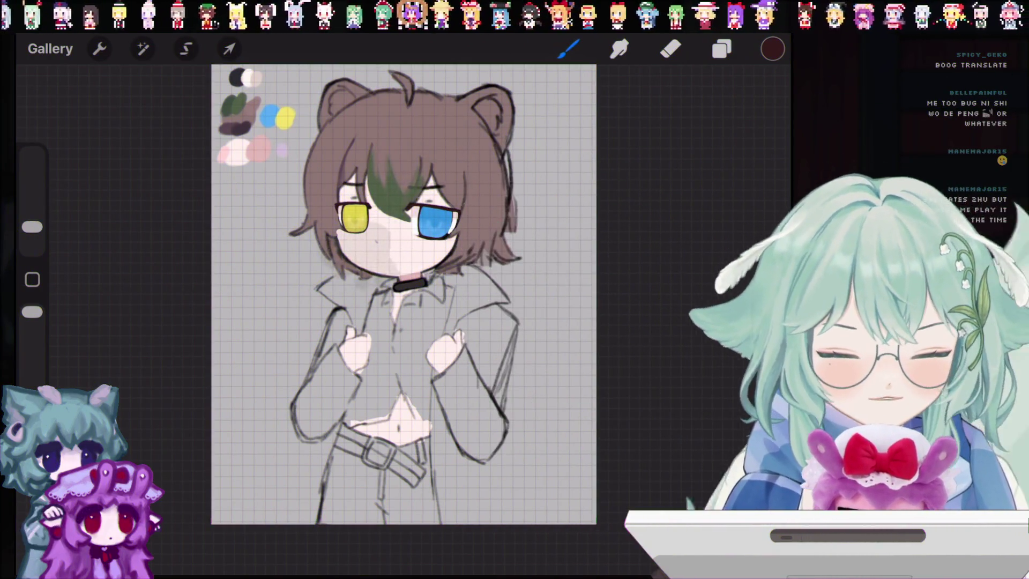
mouse_move(403, 294)
left_mouse_down()
mouse_move(434, 299)
mouse_move(433, 312)
left_mouse_up()
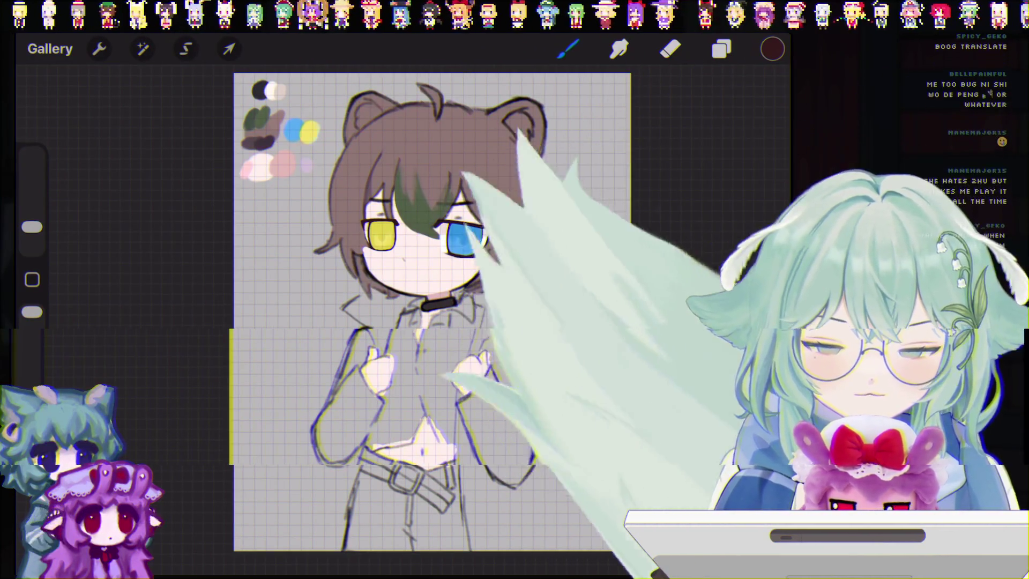
left_click(50, 49)
Create a new canvas from a size preset and pick the thicker pencil at 37% size.
left_click(763, 57)
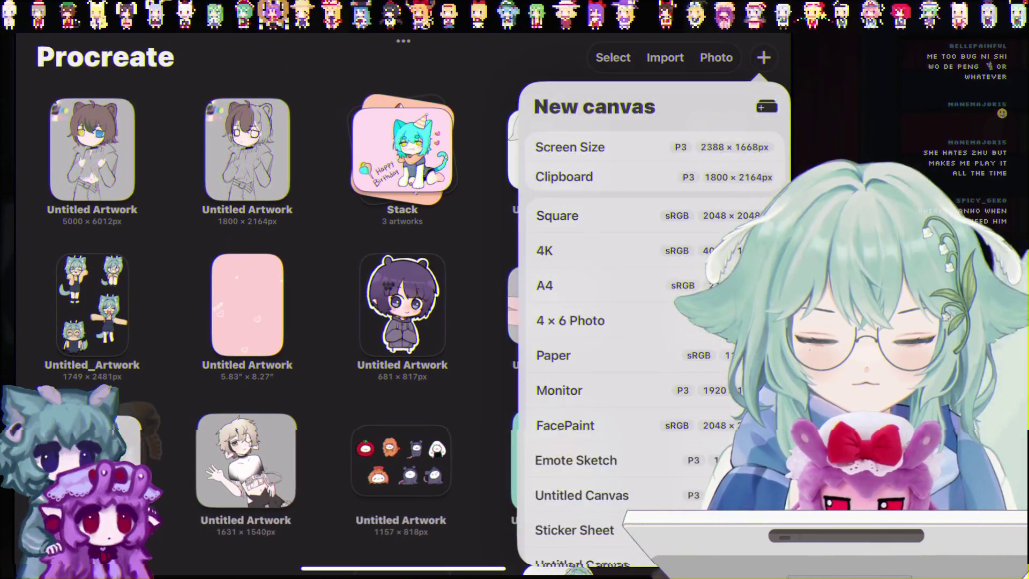
left_click(590, 145)
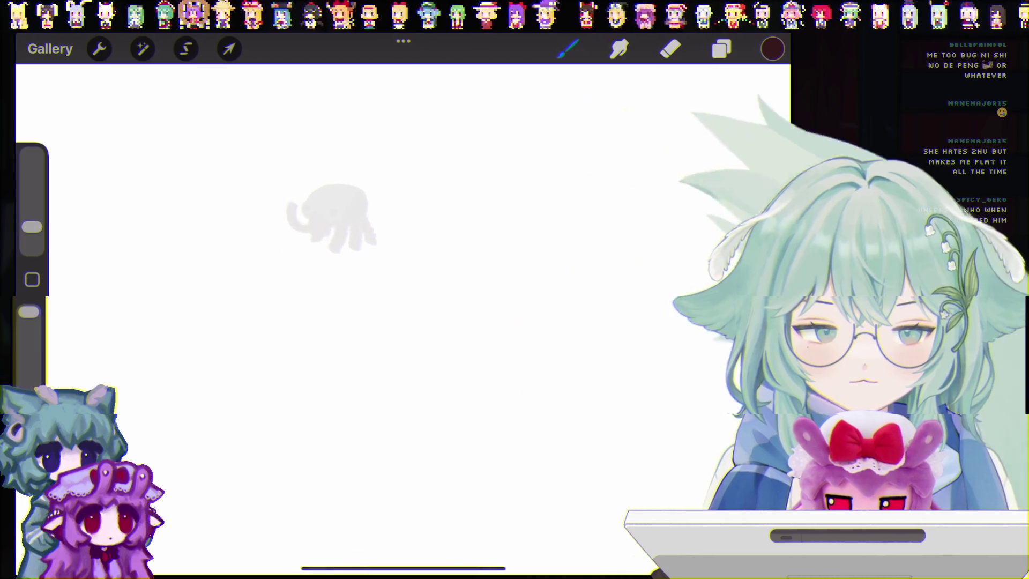
left_click(722, 49)
left_click(568, 48)
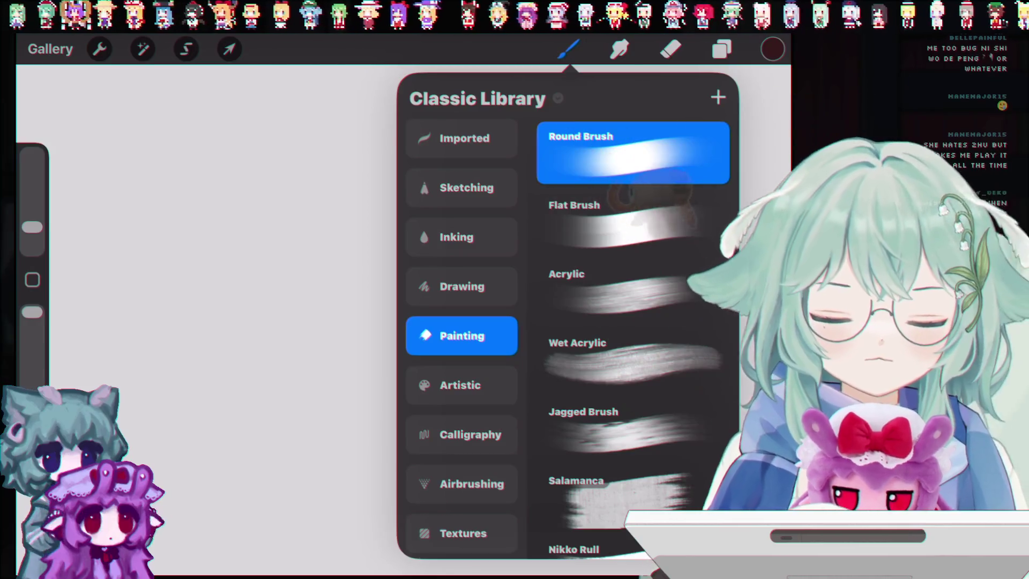
scroll(461, 322, "up", 10)
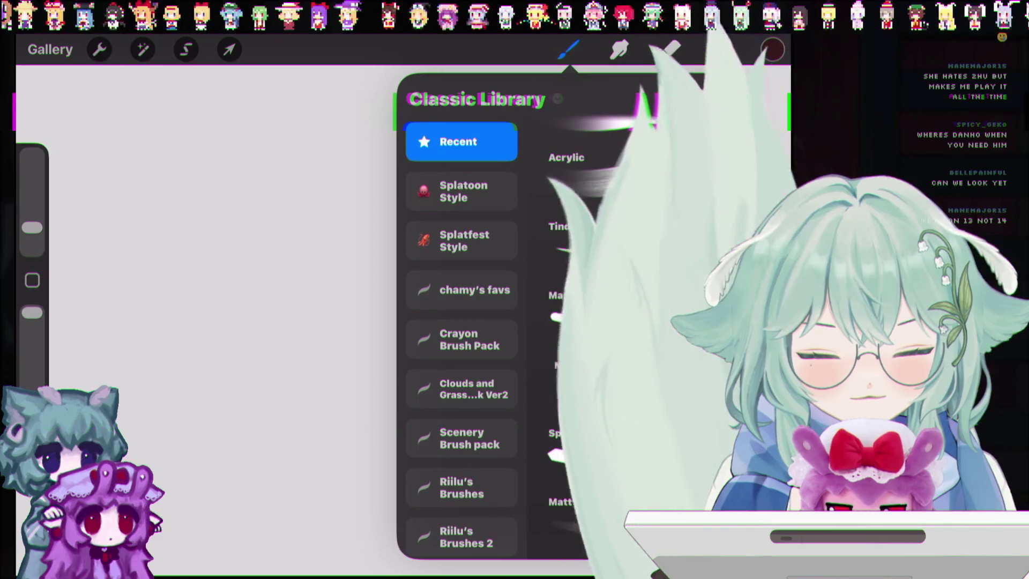
left_click(605, 370)
mouse_move(32, 225)
left_mouse_down()
mouse_move(32, 190)
mouse_move(32, 202)
left_mouse_up()
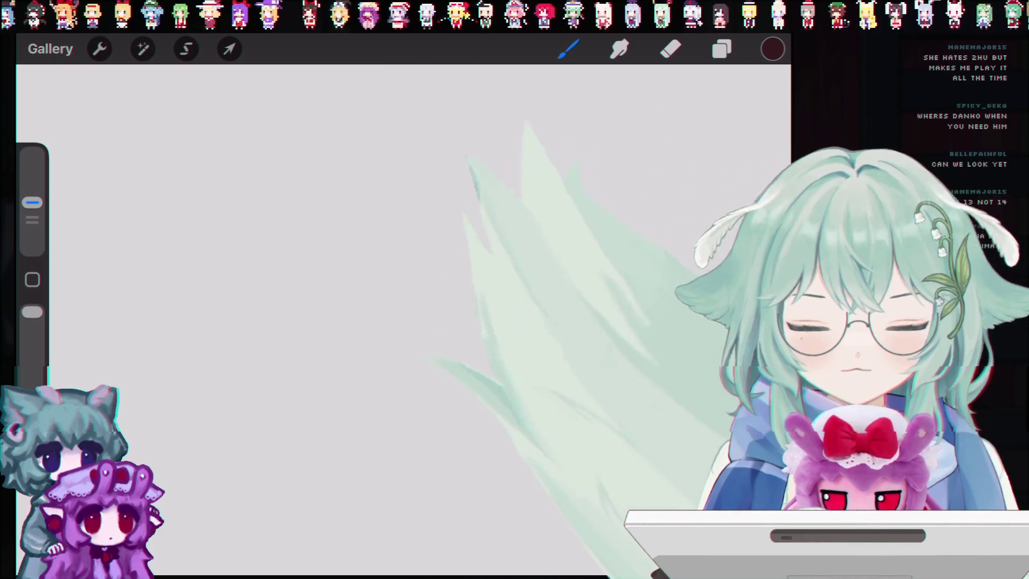
Sketch rough oval and circle attempts on the blank canvas, undoing the uneven ones.
left_click_drag(361, 301, 413, 152)
key("ctrl+z")
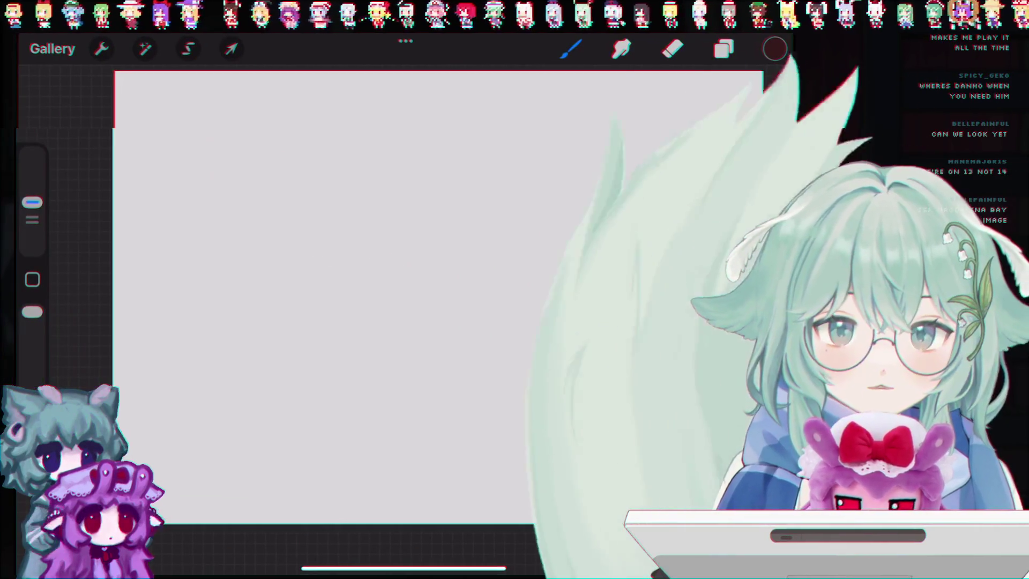
mouse_move(293, 212)
left_mouse_down()
mouse_move(503, 207)
mouse_move(295, 210)
left_mouse_up()
key("ctrl+z")
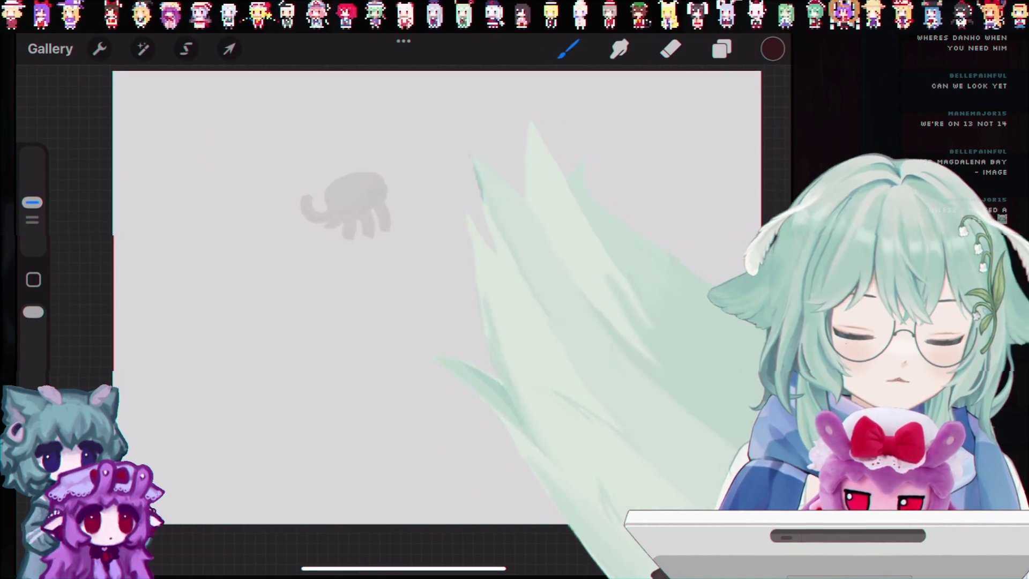
left_click_drag(383, 139, 343, 331)
key("ctrl+z")
left_click_drag(346, 151, 397, 127)
key("ctrl+z")
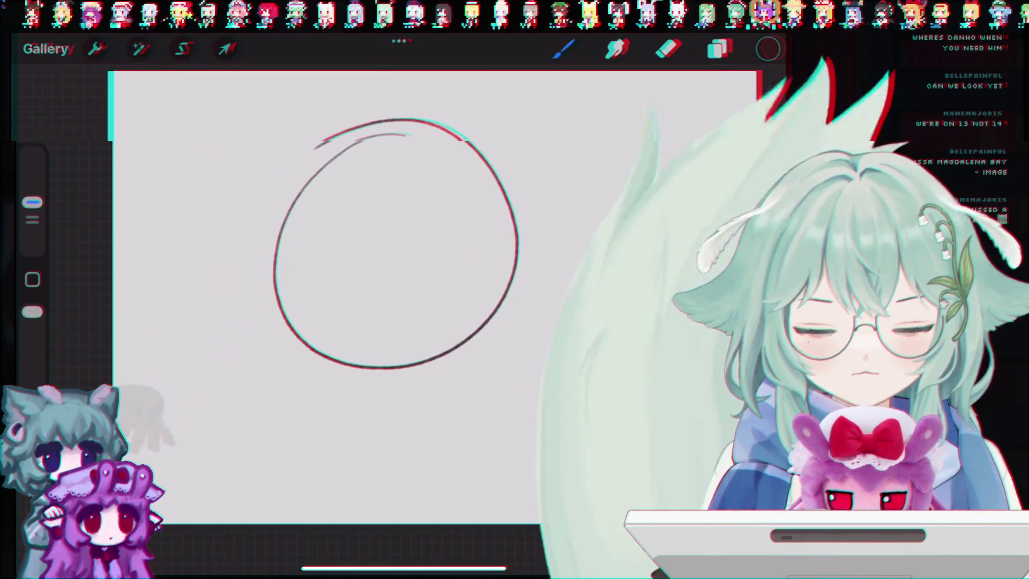
key("ctrl+z")
Draw the final large circle left of centre and undo stray strokes near its edge.
left_click_drag(348, 150, 396, 137)
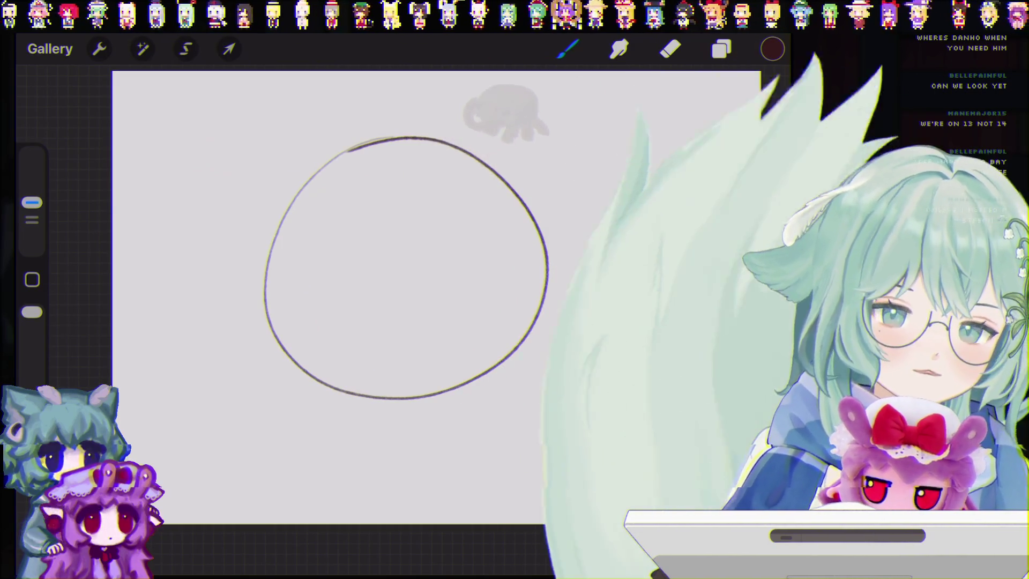
left_click(721, 50)
left_click(721, 49)
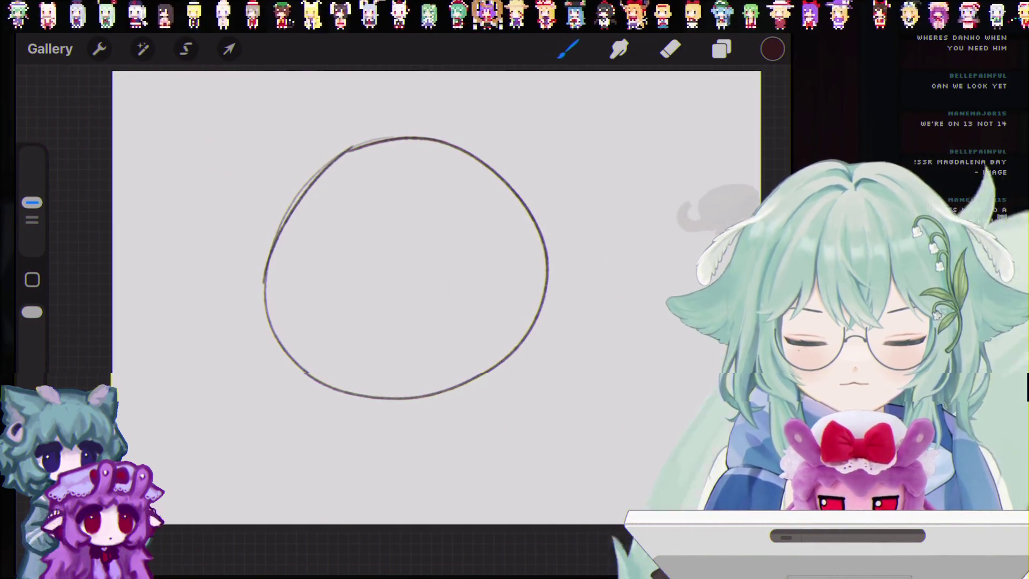
key("ctrl+z")
key("ctrl+z")
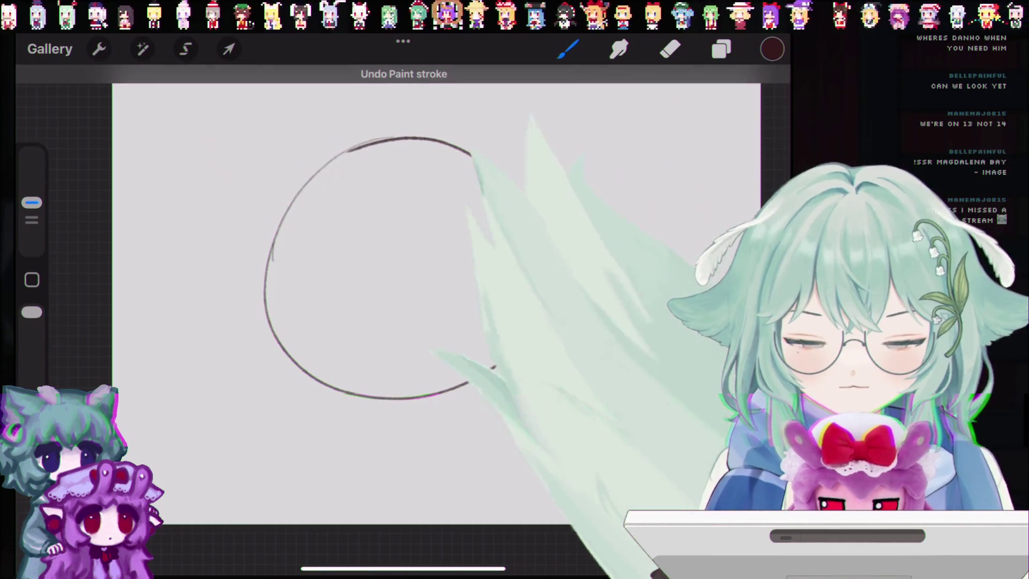
key("ctrl+z")
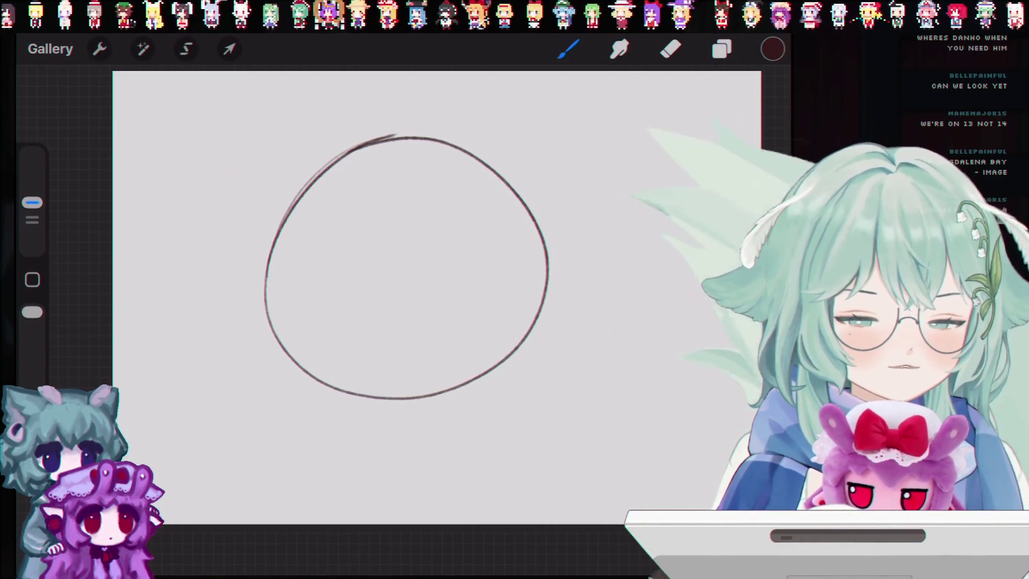
left_click(721, 49)
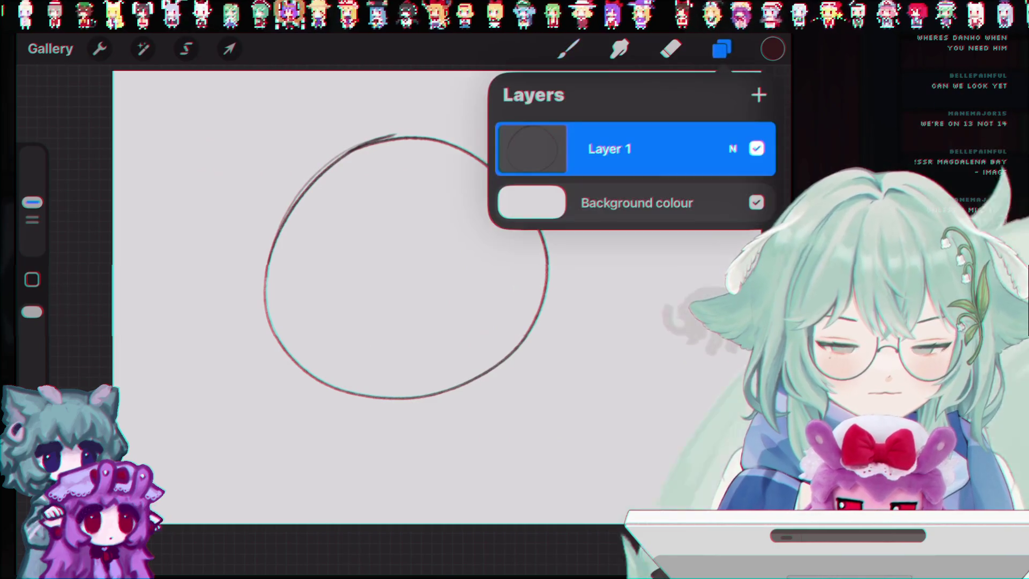
Fade Layer 1 to 20% opacity and add a new Layer 2 above it.
left_click(721, 49)
left_click(722, 49)
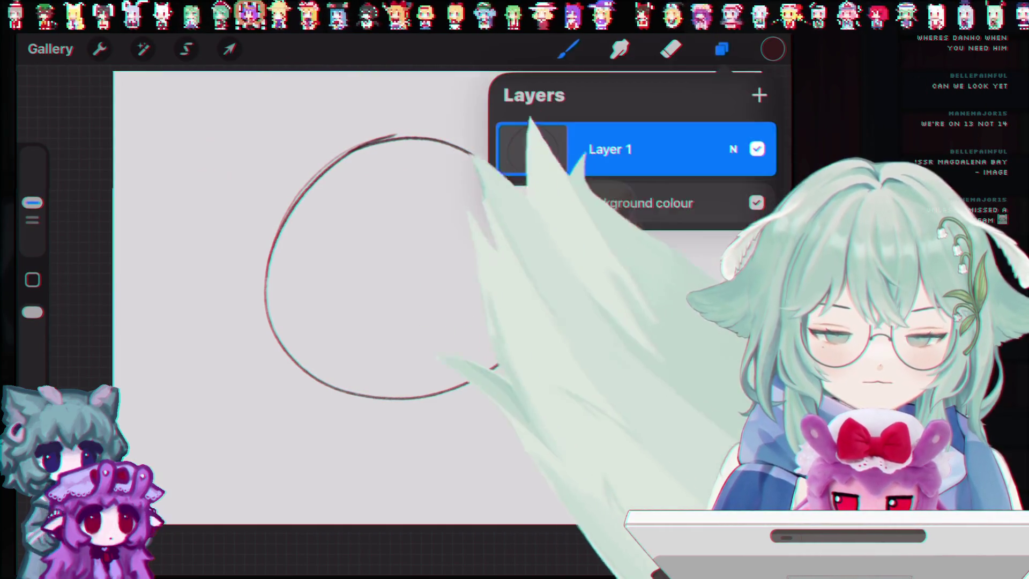
left_click(733, 149)
left_click_drag(756, 211, 556, 211)
left_click(733, 149)
left_click(759, 95)
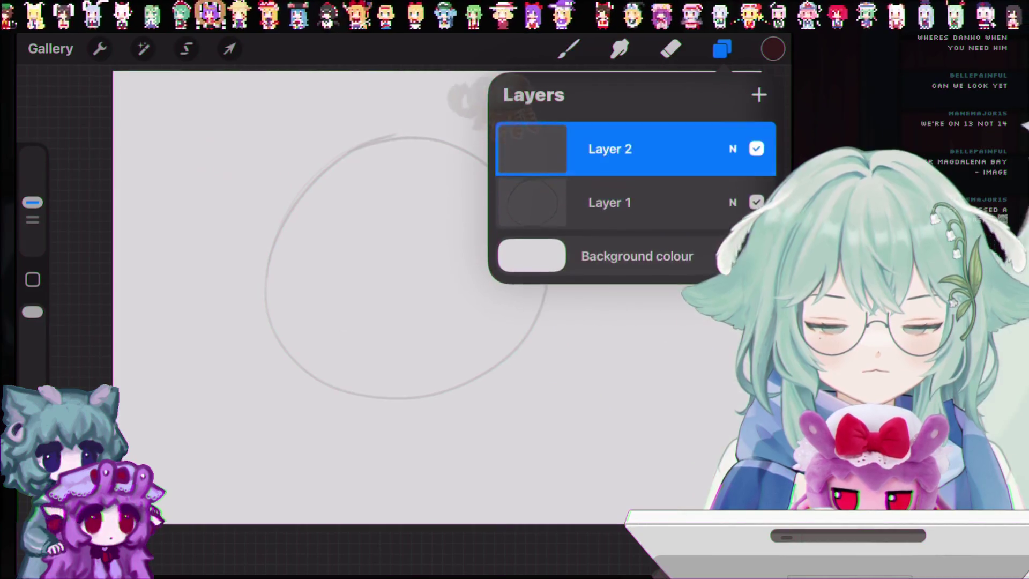
left_click(568, 49)
Draw a smaller dark circle inside the large circle's top, redrawing until it looks right.
left_click_drag(364, 144, 473, 239)
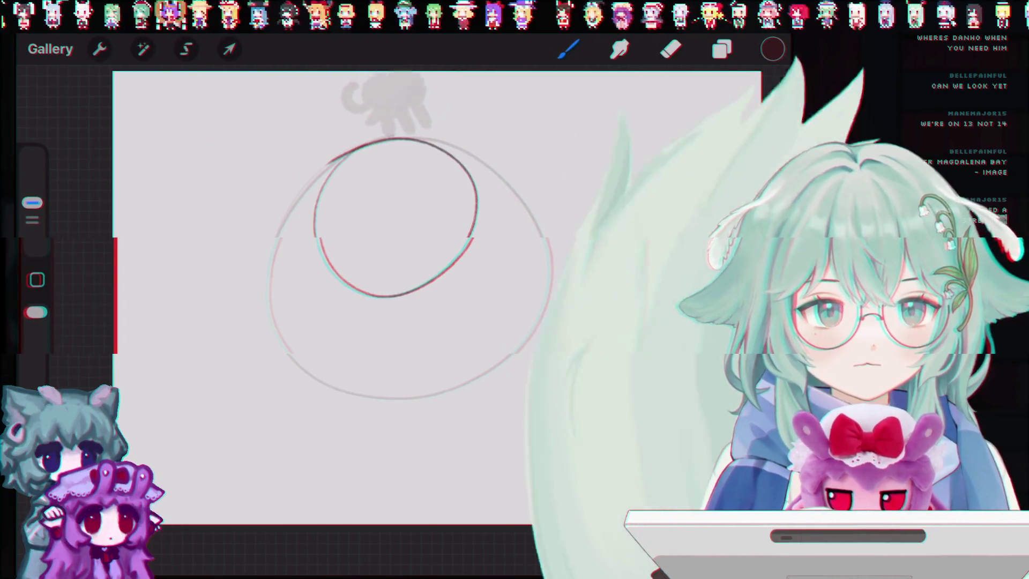
key("ctrl+z")
mouse_move(384, 137)
left_mouse_down()
mouse_move(373, 299)
mouse_move(385, 135)
mouse_move(344, 223)
mouse_move(386, 131)
left_mouse_up()
key("ctrl+z")
key("ctrl+z")
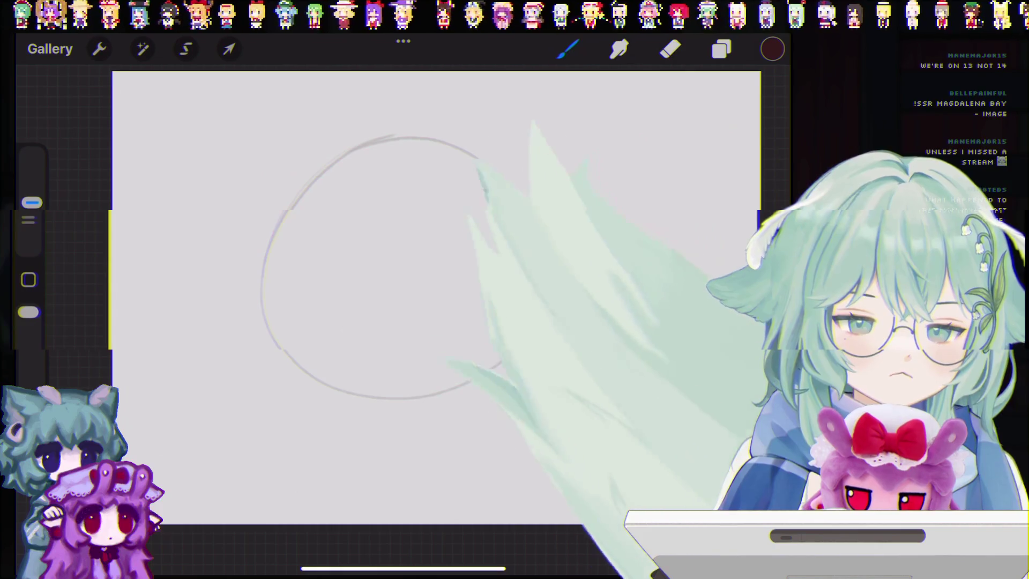
mouse_move(356, 150)
left_mouse_down()
mouse_move(345, 281)
mouse_move(368, 146)
mouse_move(489, 179)
mouse_move(365, 141)
mouse_move(472, 225)
left_mouse_up()
key("ctrl+z")
key("ctrl+z")
key("ctrl+z")
key("ctrl+z")
key("ctrl+z")
mouse_move(393, 138)
left_mouse_down()
mouse_move(462, 248)
mouse_move(471, 160)
left_mouse_up()
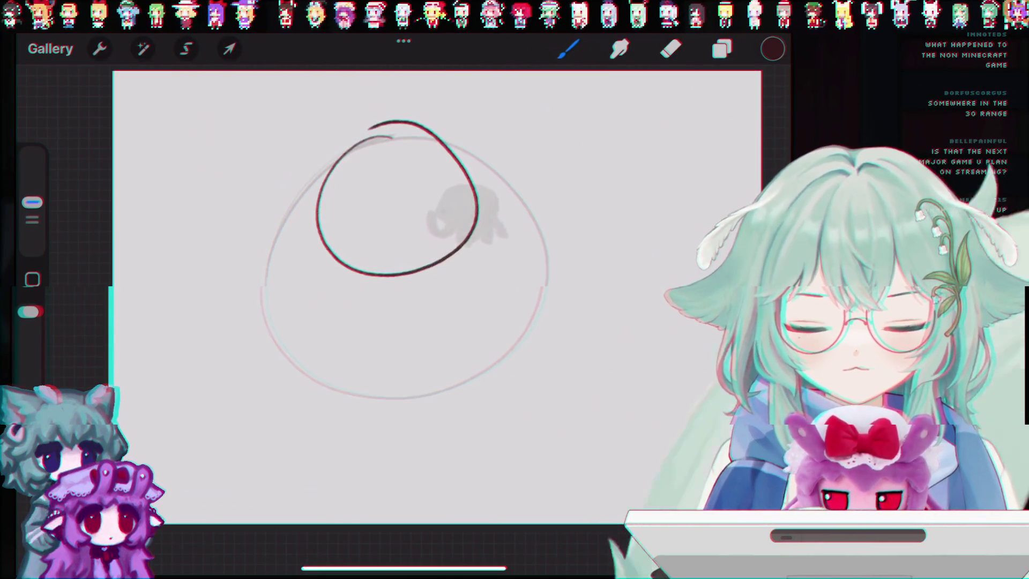
key("ctrl+z")
key("ctrl+z")
key("ctrl+z")
mouse_move(369, 134)
left_mouse_down()
mouse_move(314, 225)
mouse_move(370, 134)
mouse_move(446, 267)
mouse_move(361, 157)
left_mouse_up()
key("ctrl+z")
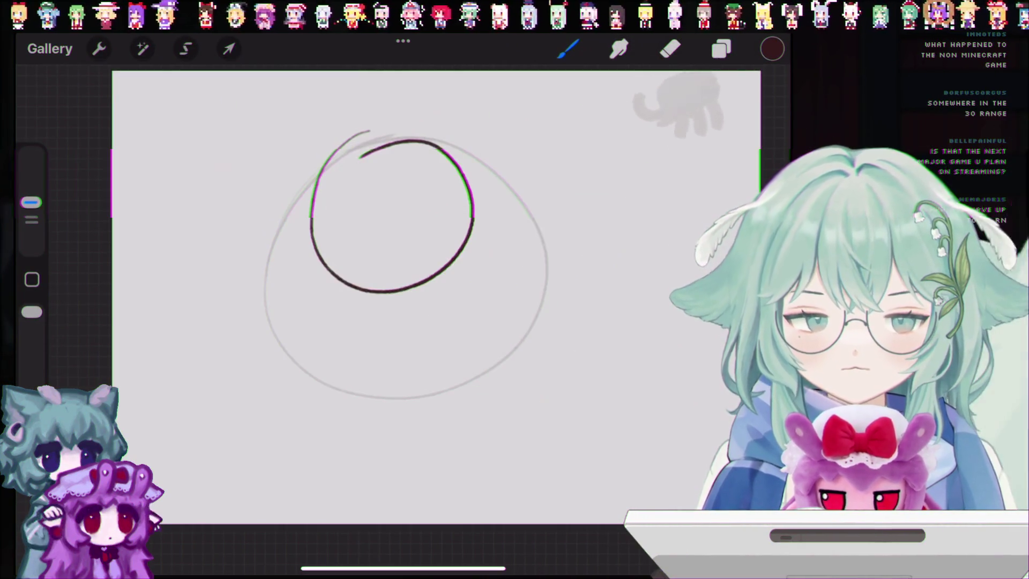
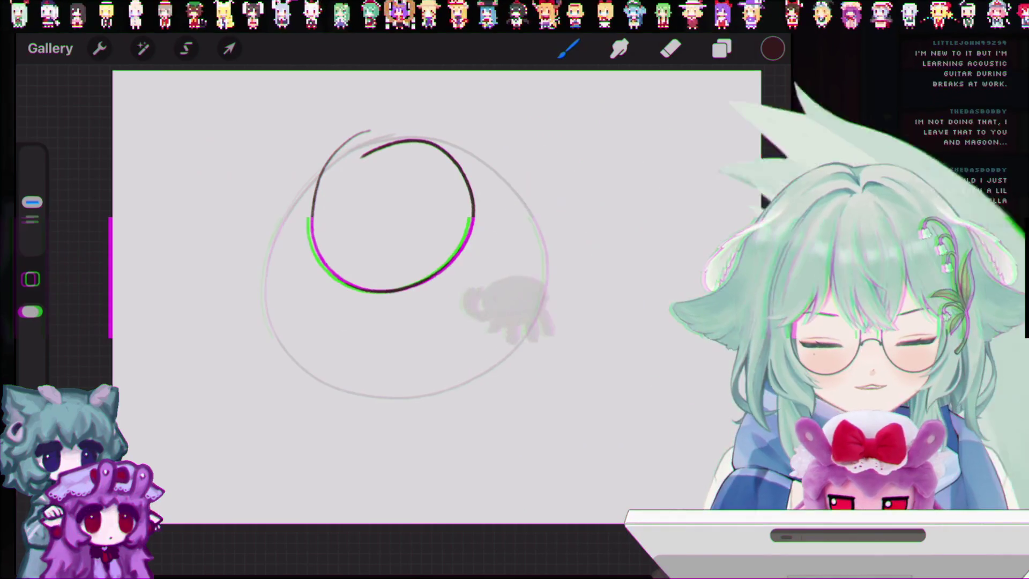
Undo every dark inner circle and loop attempt, keeping only the large light guide circle.
left_click(721, 49)
left_click(721, 48)
key("ctrl+z")
left_click_drag(334, 234, 370, 161)
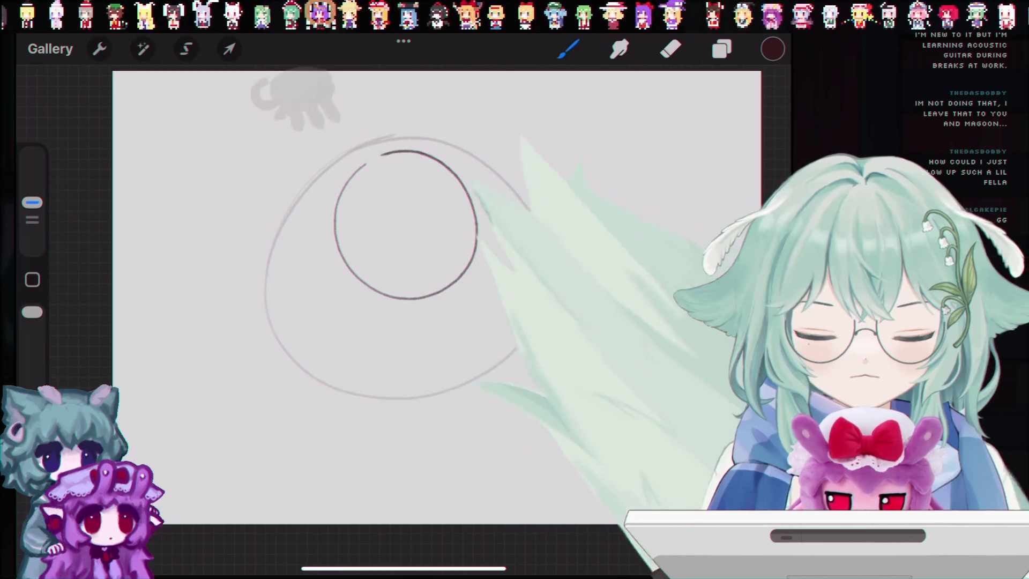
key("ctrl+z")
left_click_drag(431, 157, 440, 233)
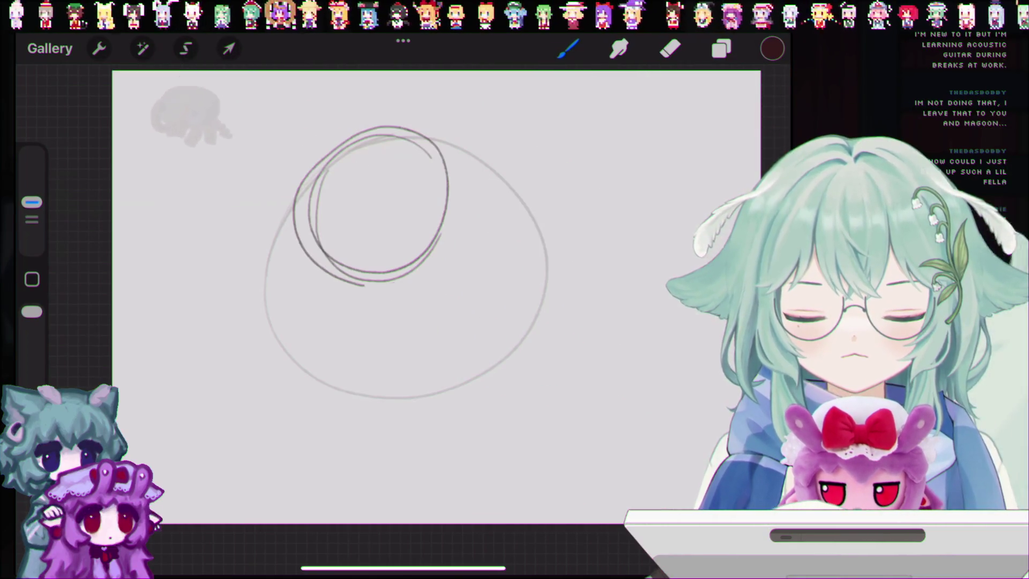
key("ctrl+z")
key("ctrl+z")
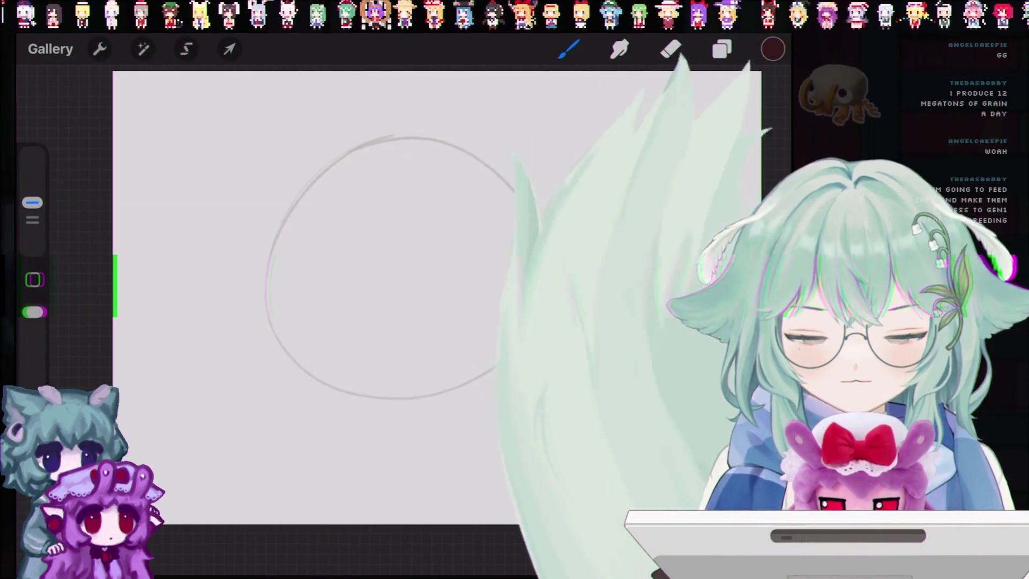
Draw the dark head circle, then retry the vertical centre line until it runs down through the head.
left_click_drag(405, 138, 319, 210)
left_click_drag(403, 146, 415, 240)
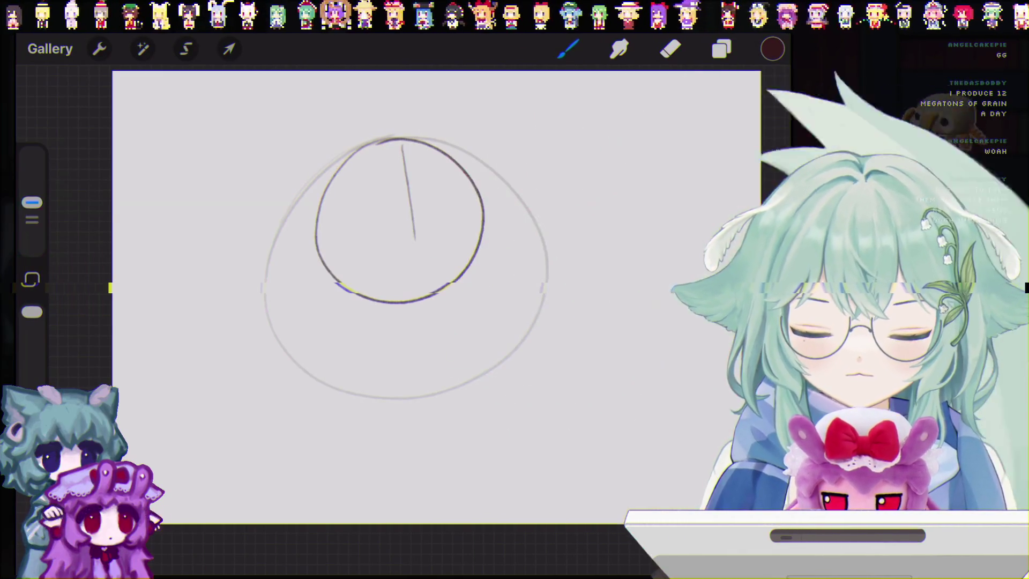
left_click_drag(393, 140, 415, 314)
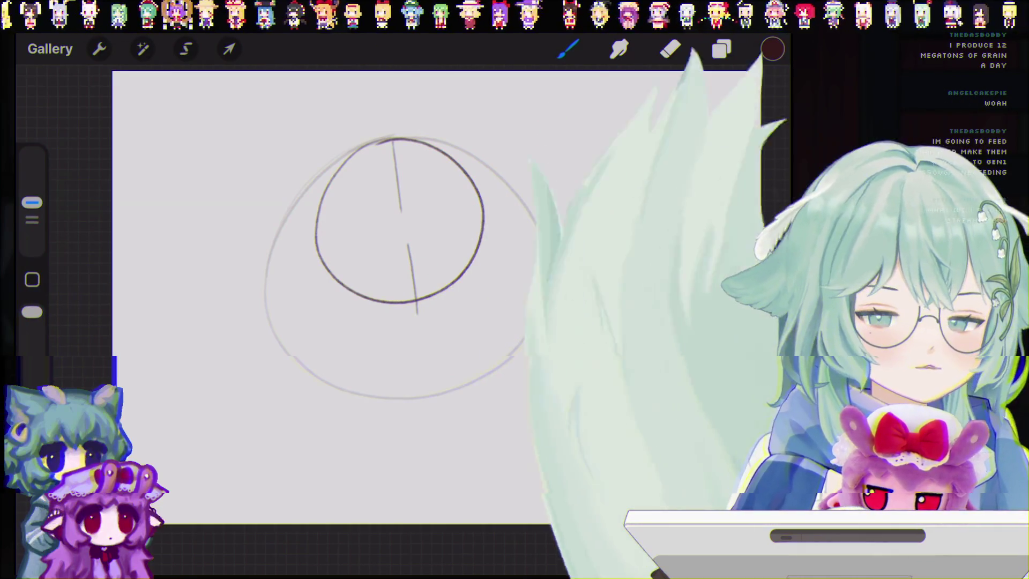
key("ctrl+z")
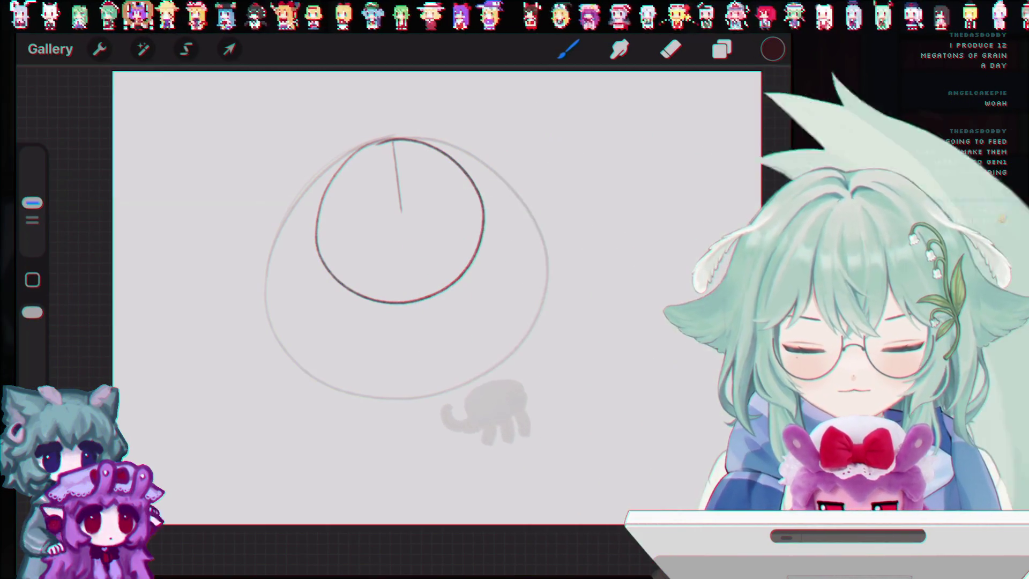
key("ctrl+z")
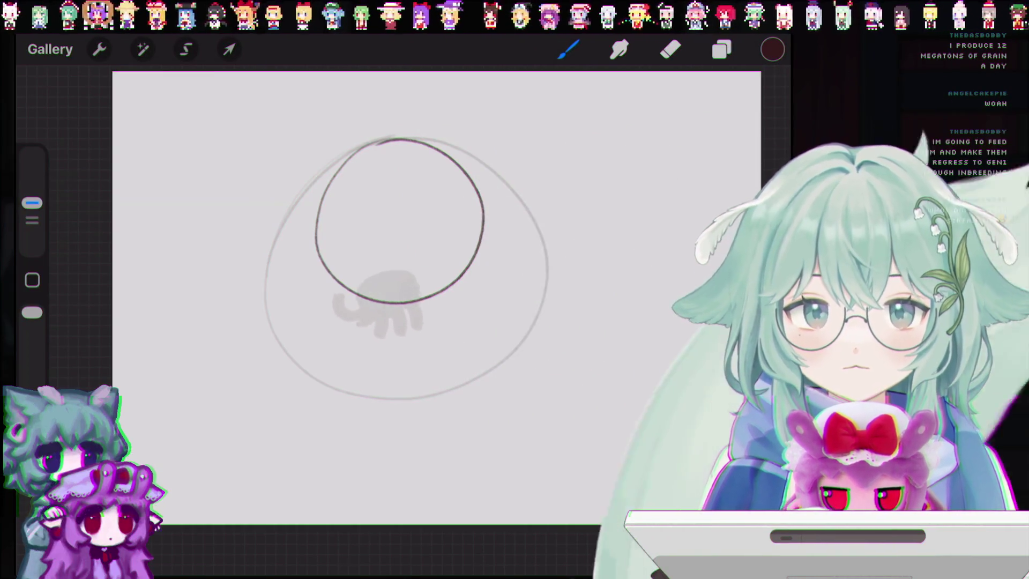
left_click_drag(387, 134, 395, 229)
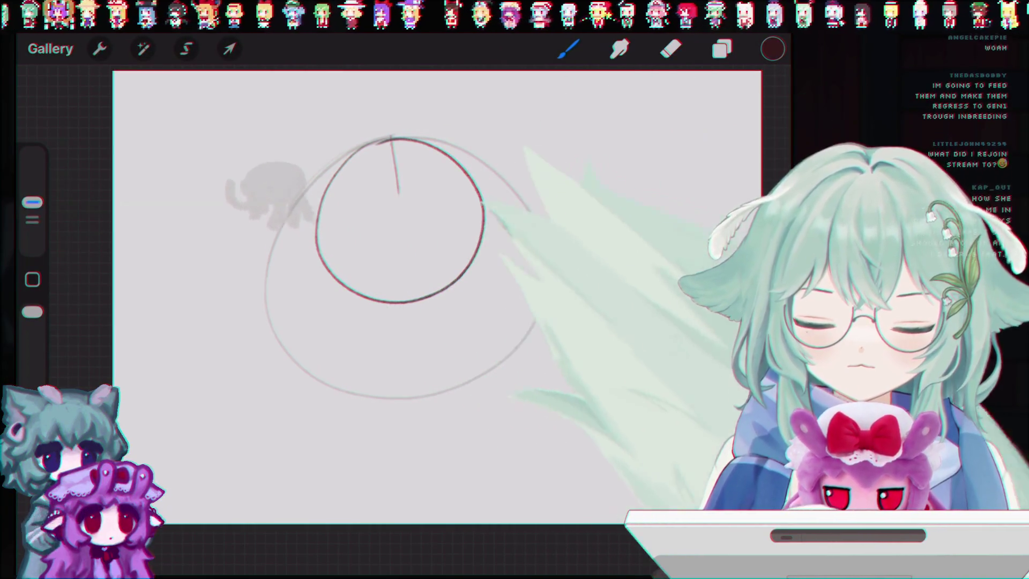
key("ctrl+z")
left_click_drag(387, 141, 426, 304)
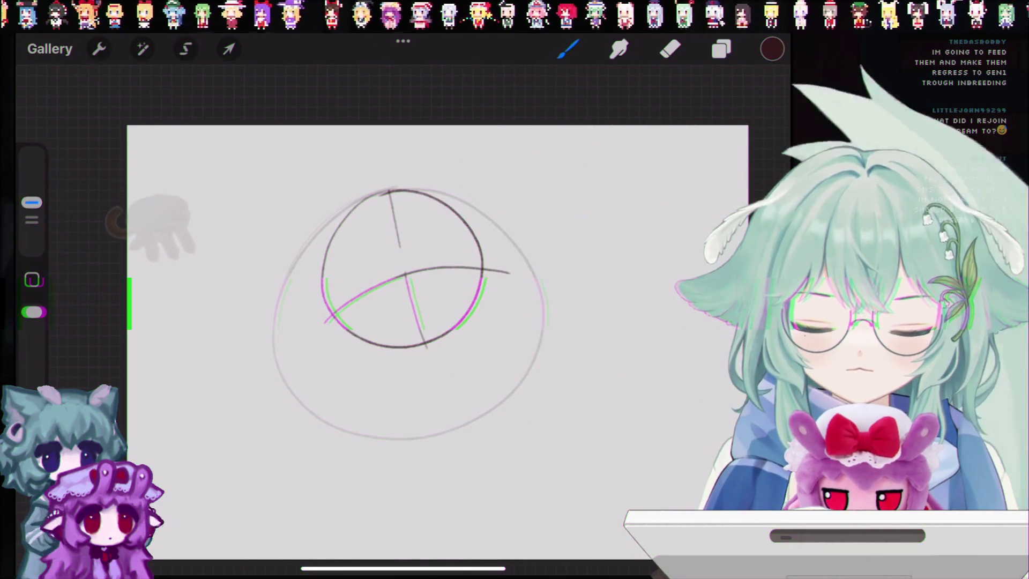
Remove the small tick marks and the faint curved guide, and enlarge the brush.
left_click_drag(447, 274, 447, 283)
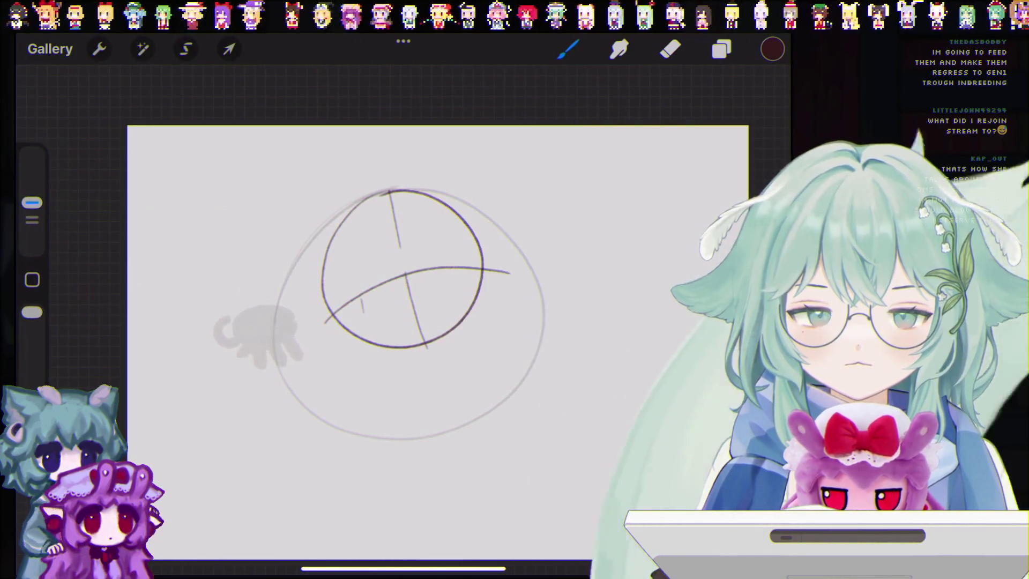
key("ctrl+z")
key("ctrl+z")
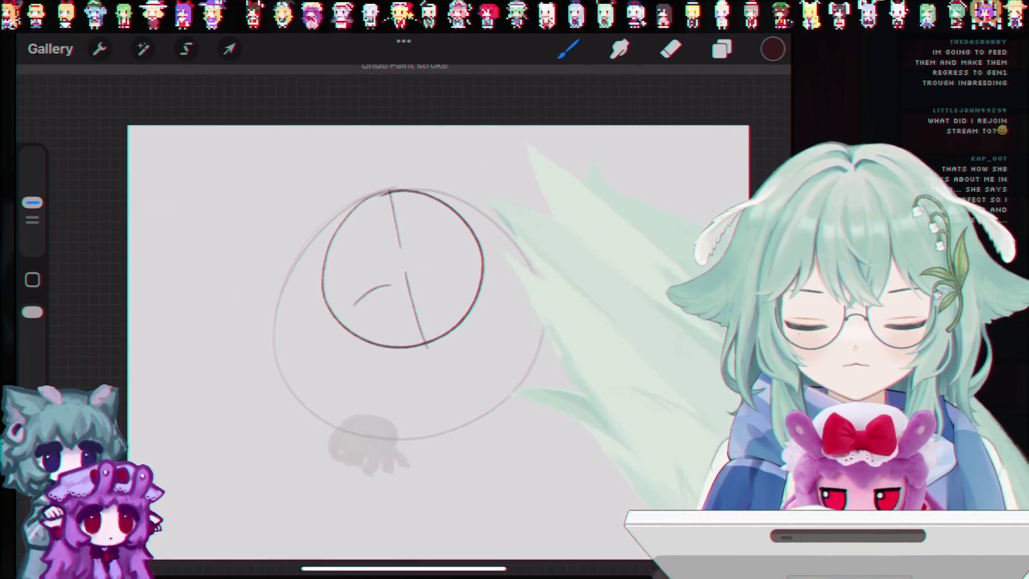
key("ctrl+z")
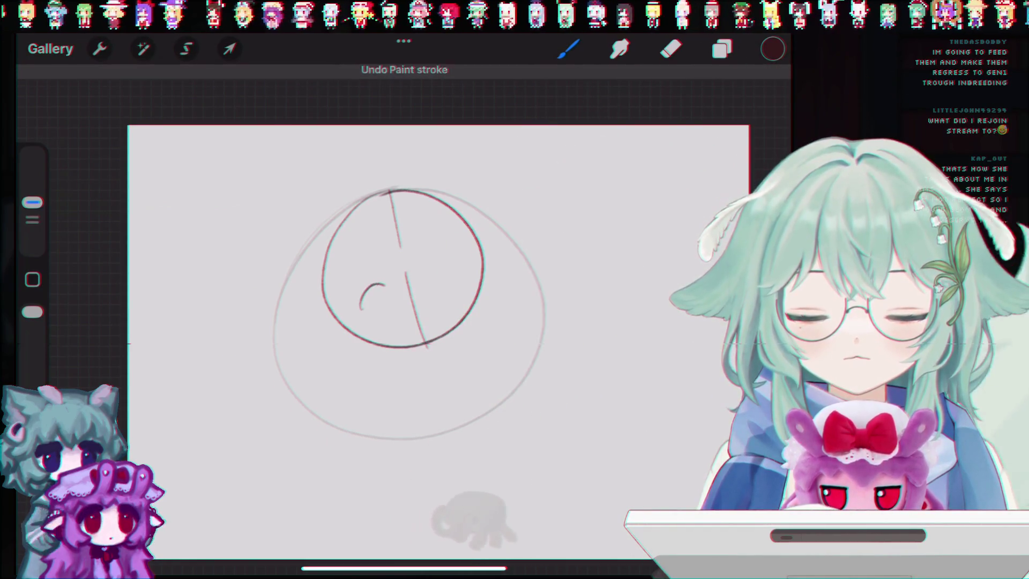
left_click_drag(32, 203, 32, 184)
Draw the two closed-eye arcs, retracing the left one darker.
left_click_drag(358, 315, 391, 295)
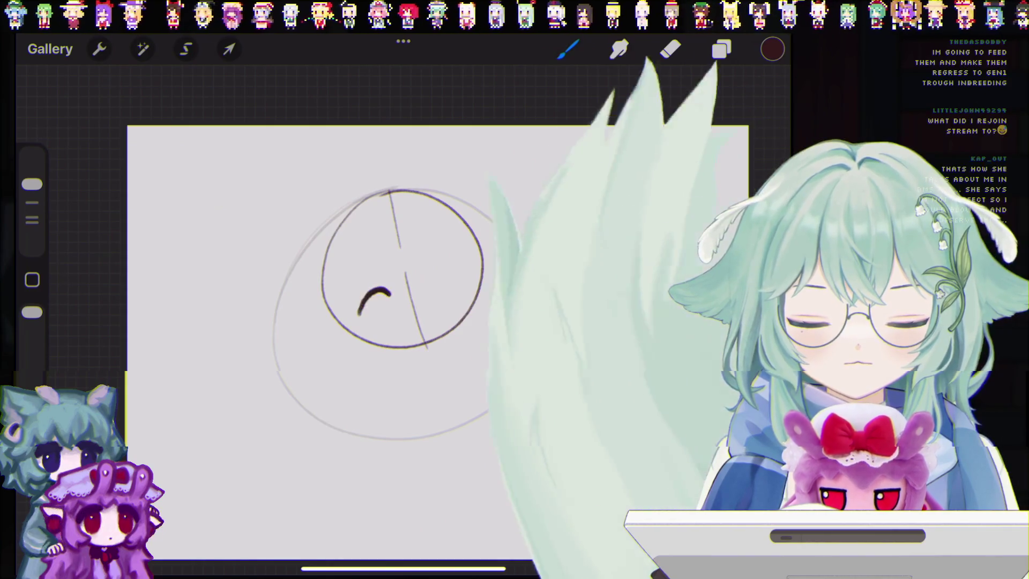
key("ctrl+z")
key("ctrl+z")
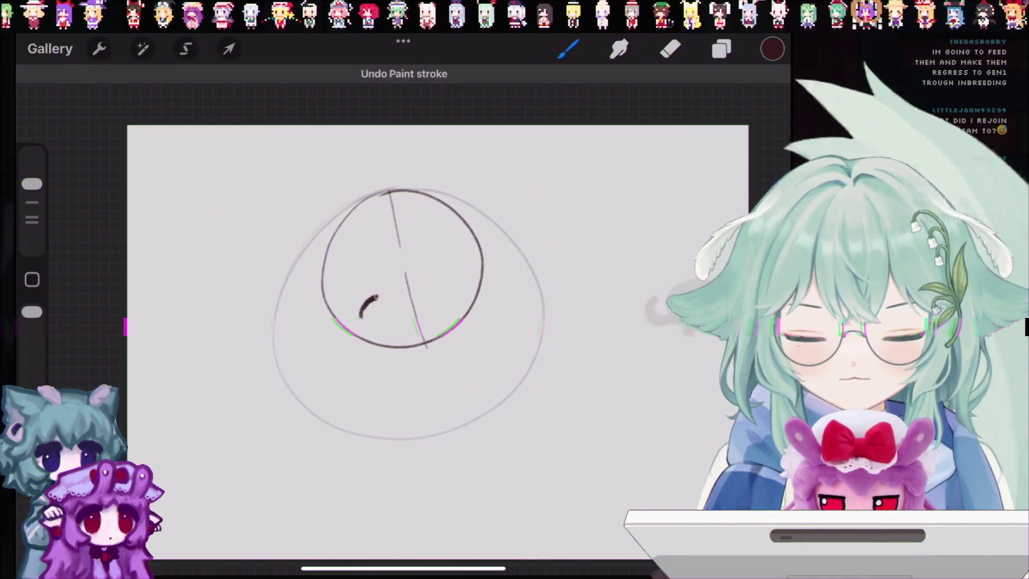
key("ctrl+z")
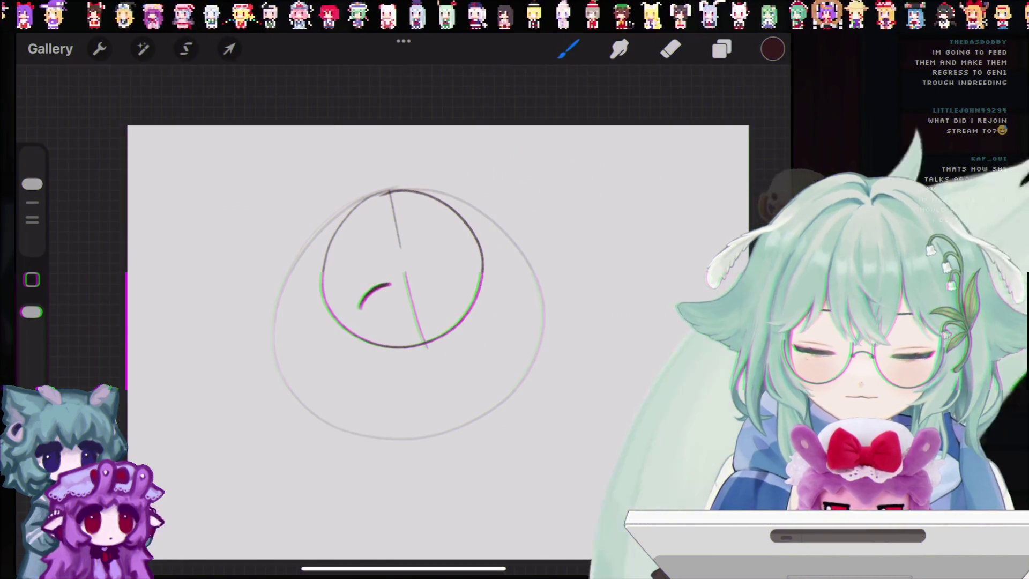
left_click_drag(426, 270, 460, 272)
key("ctrl+shift+z")
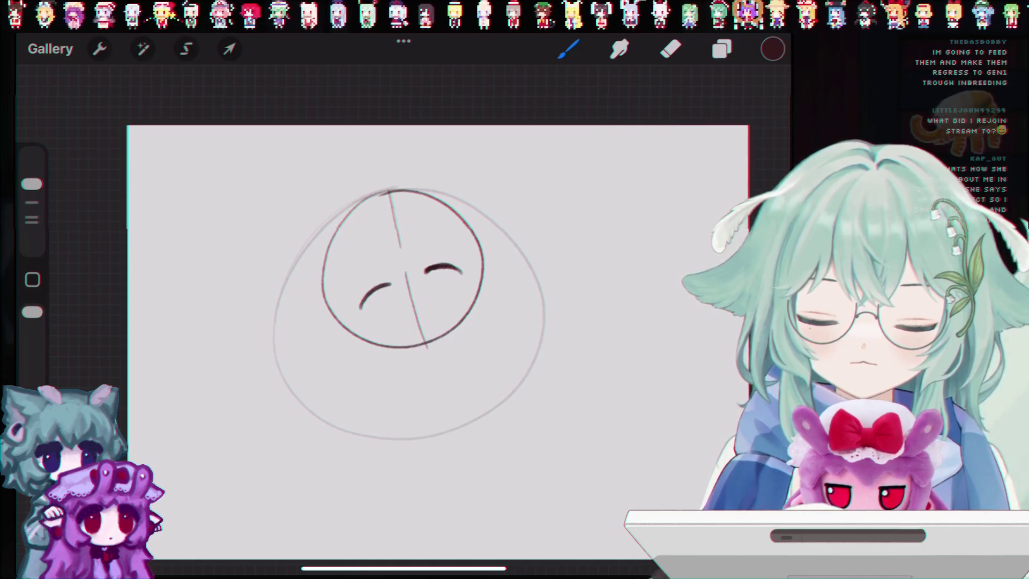
left_click_drag(358, 307, 393, 284)
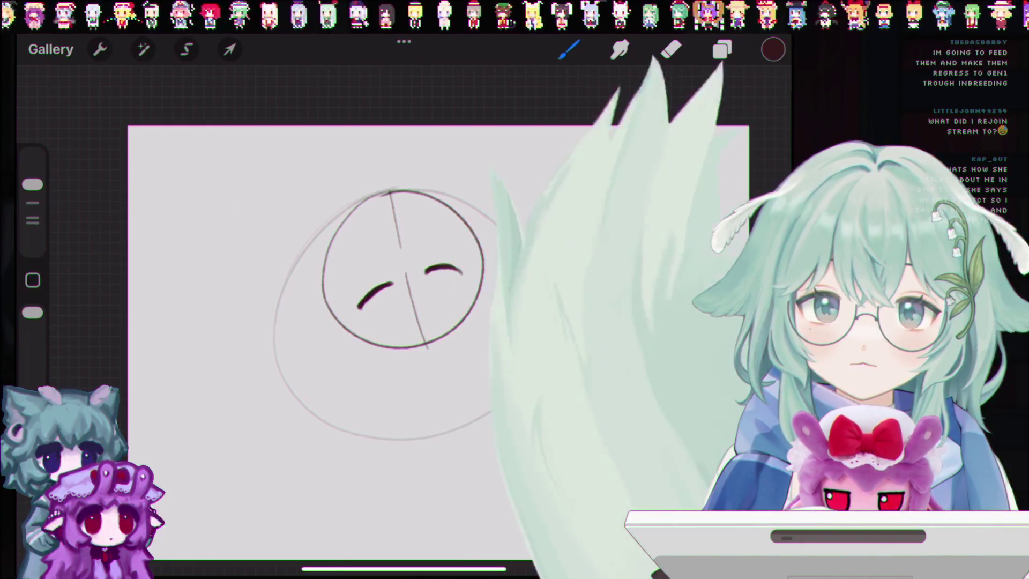
With the brush at about 29%, sketch small ovals above each eye, then set size 23%.
mouse_move(32, 184)
left_mouse_down()
mouse_move(32, 221)
mouse_move(32, 202)
left_mouse_up()
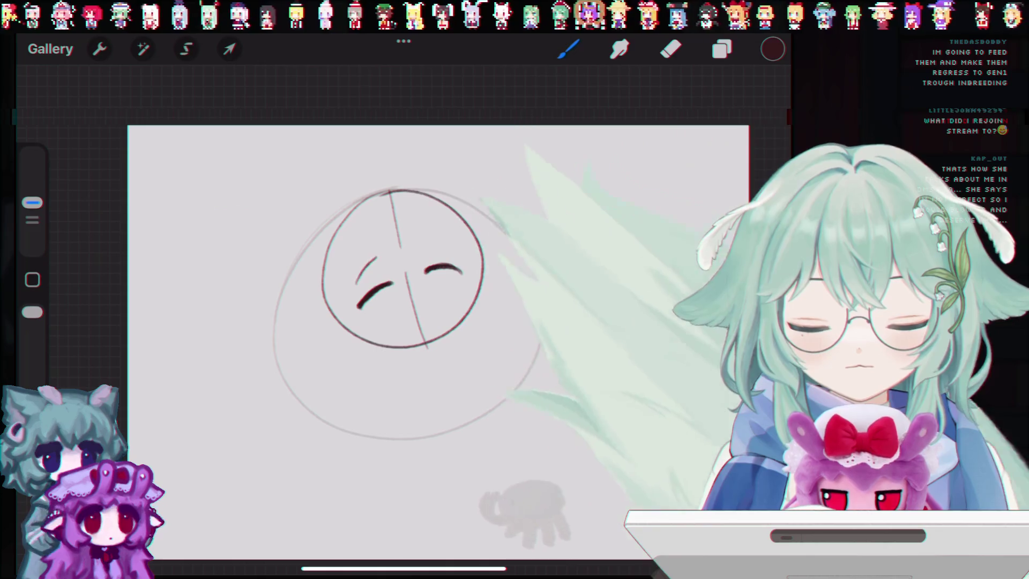
key("ctrl+z")
left_click_drag(354, 290, 370, 264)
key("ctrl+z")
key("ctrl+z")
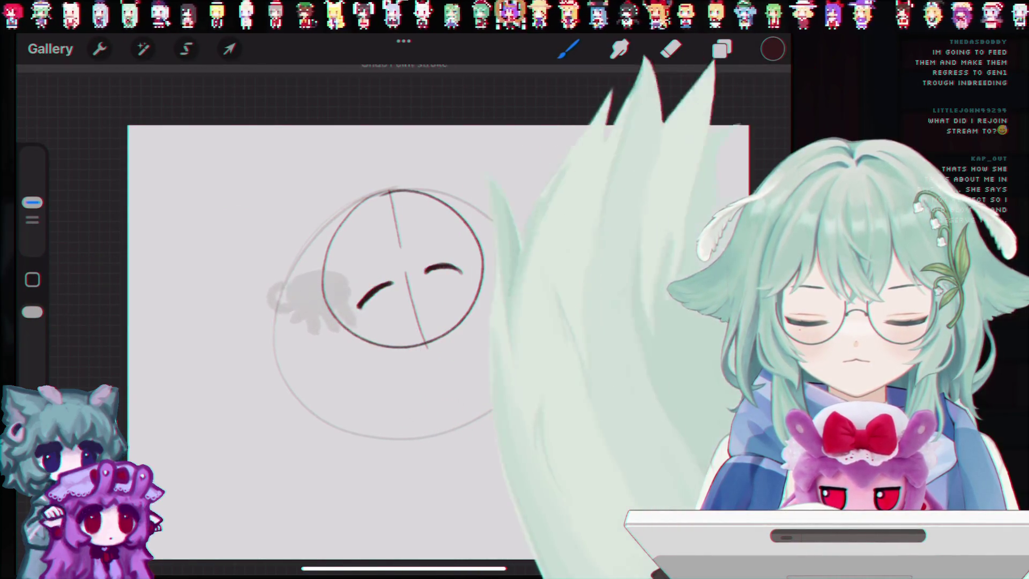
left_click_drag(422, 252, 429, 245)
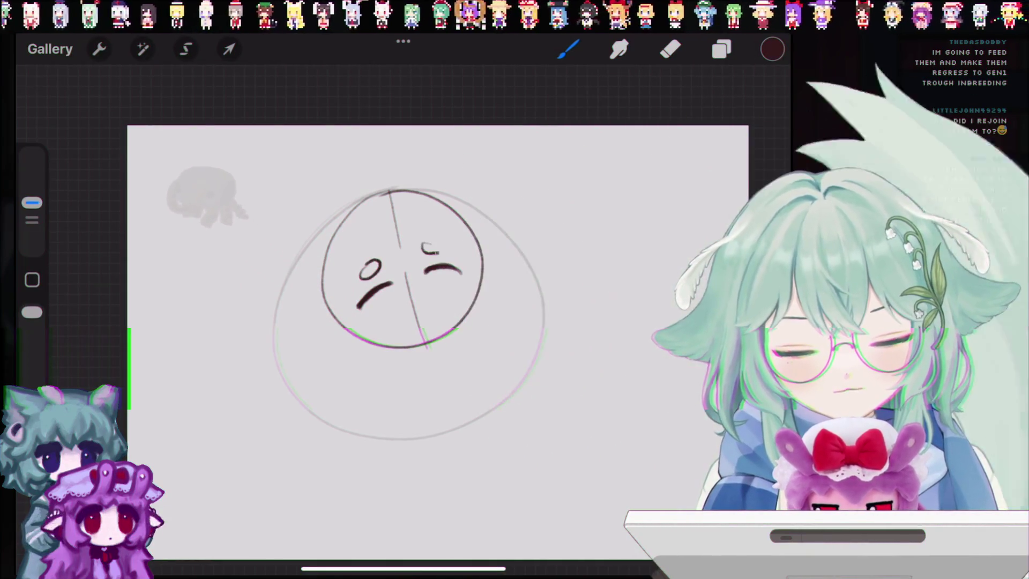
key("ctrl+z")
key("ctrl+z")
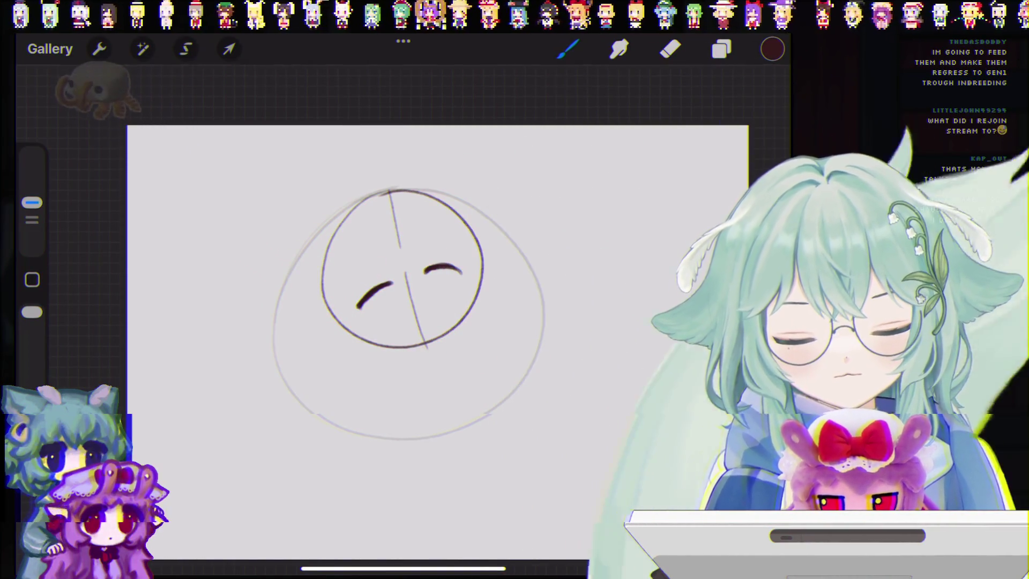
left_click_drag(377, 261, 425, 246)
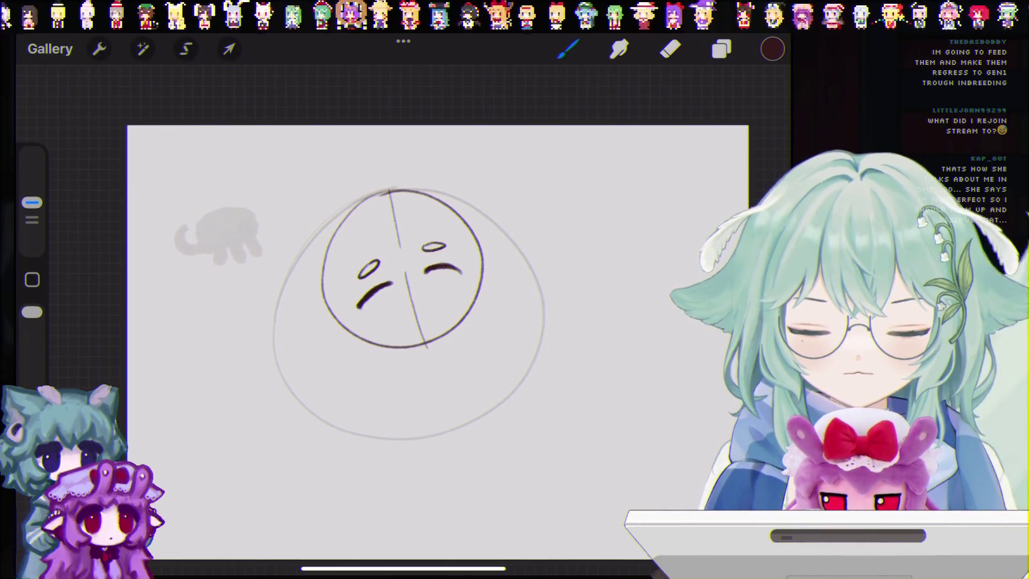
left_click_drag(31, 202, 32, 186)
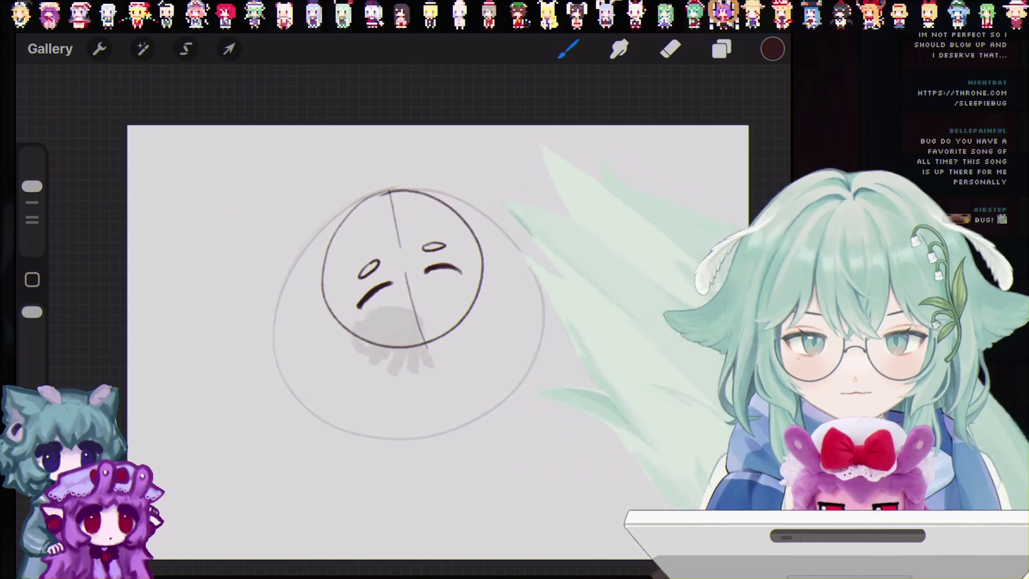
Fill the left eye as a dark oval and redraw the right eye as a larger dark oval.
mouse_move(385, 290)
left_mouse_down()
mouse_move(369, 307)
mouse_move(397, 298)
left_mouse_up()
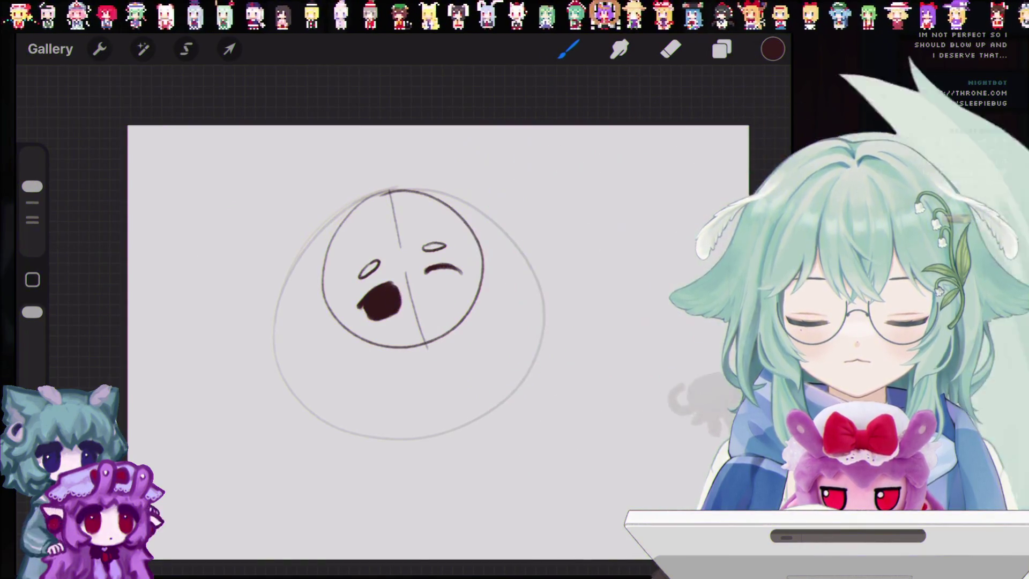
key("ctrl+z")
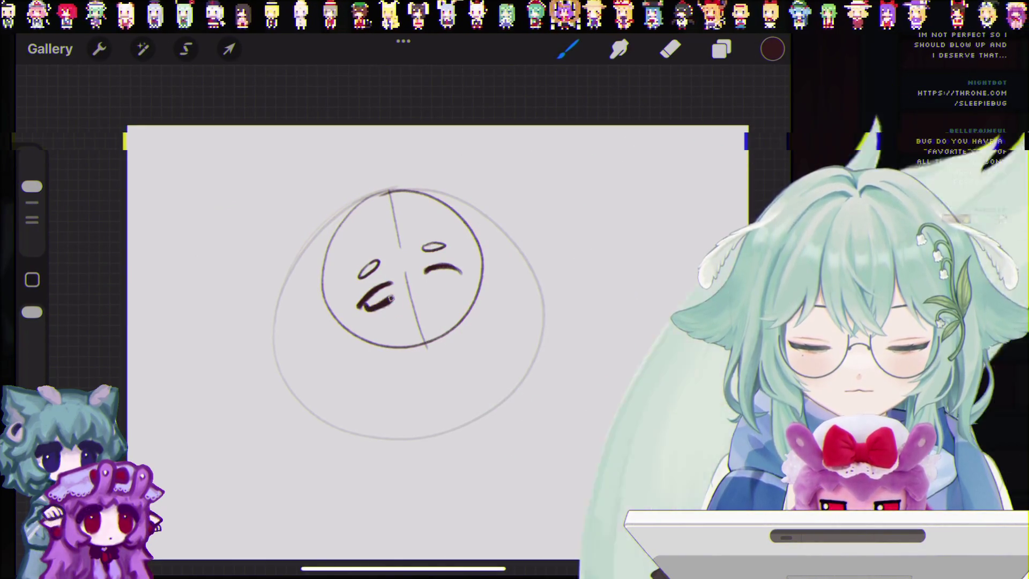
left_click_drag(392, 298, 375, 300)
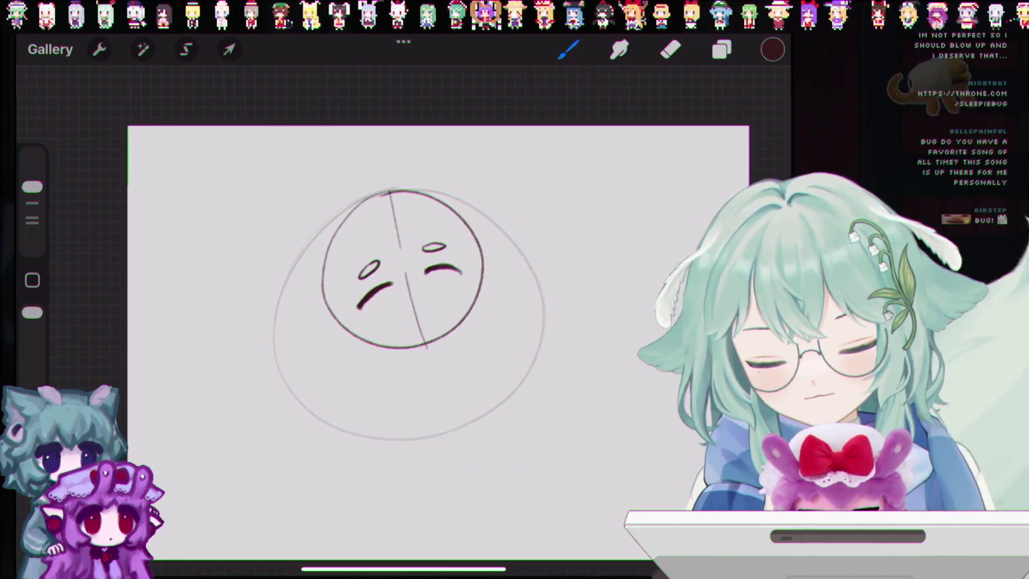
left_click_drag(362, 306, 374, 300)
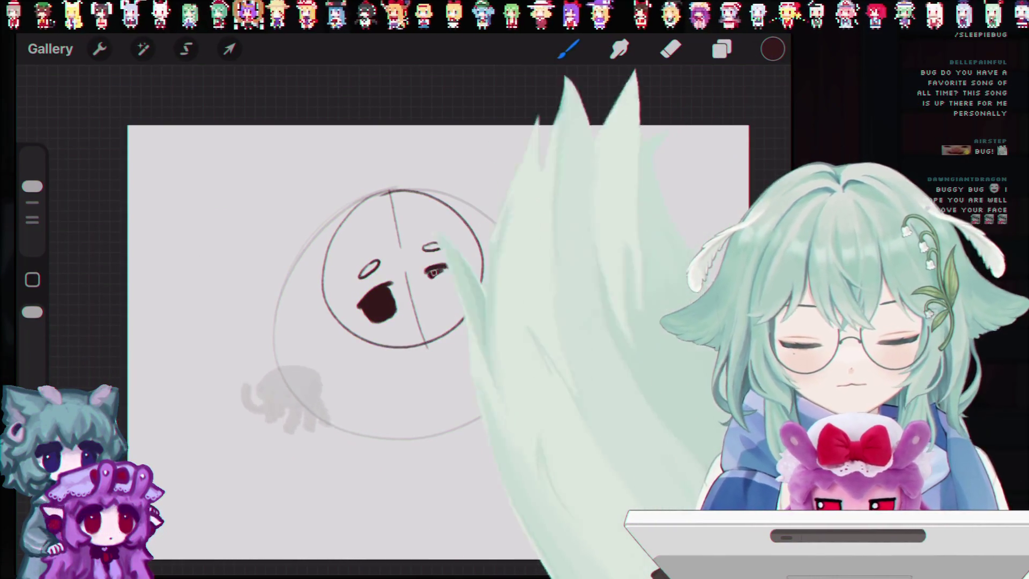
key("ctrl+z")
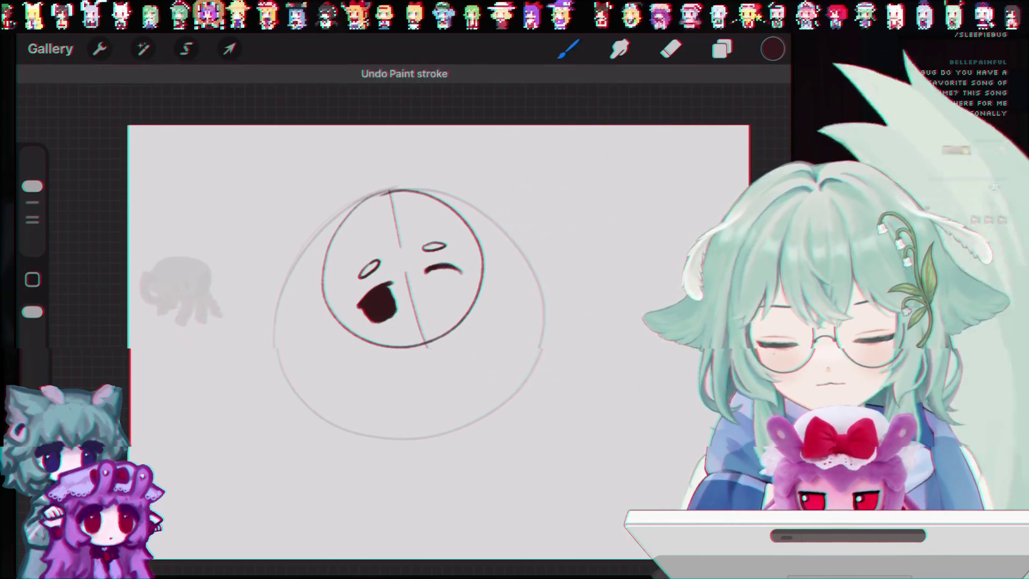
left_click_drag(429, 268, 445, 271)
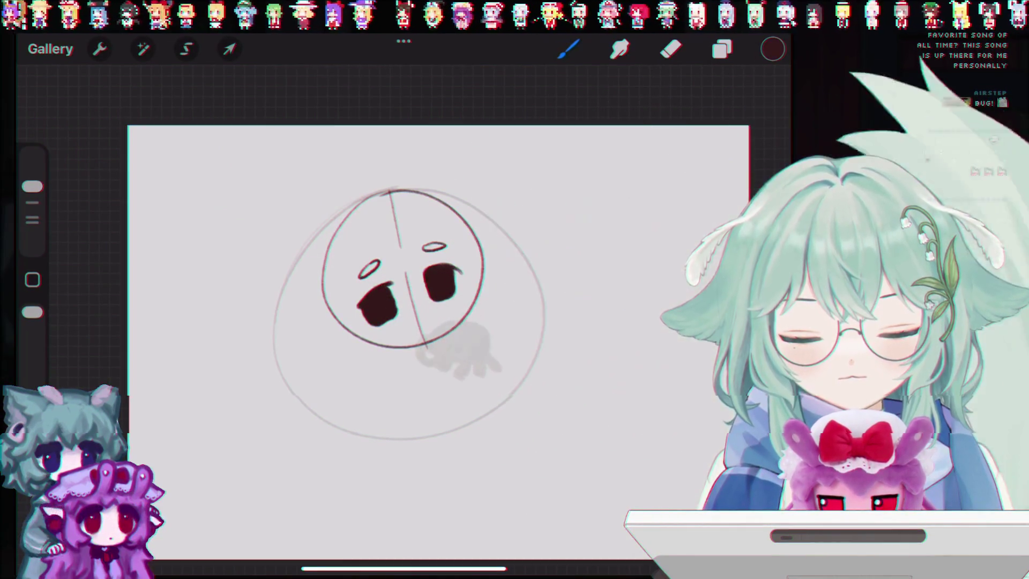
left_click(670, 49)
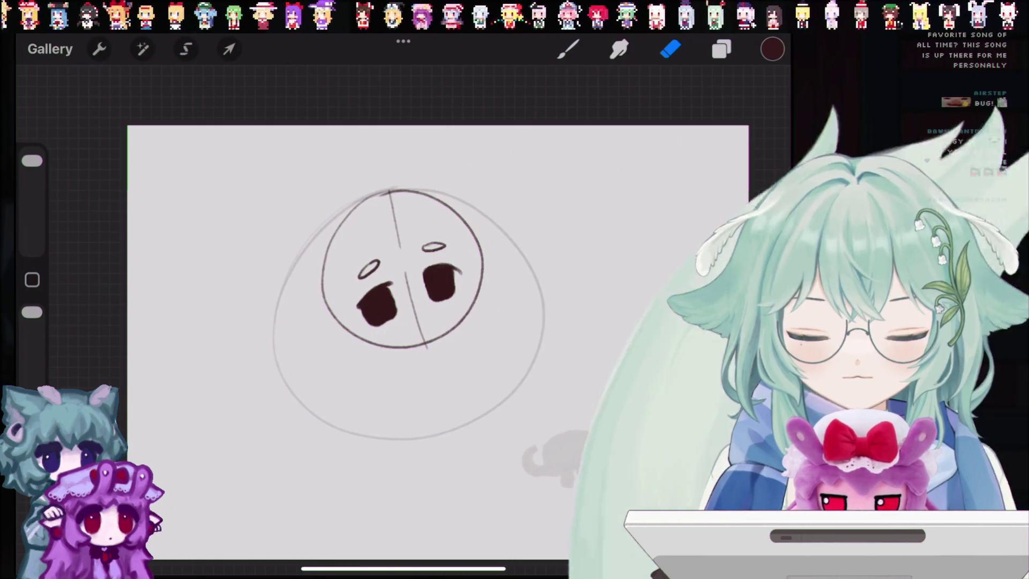
Reshape the eyes' lower edges with brush and a 33% eraser, undoing the trial highlight erases.
left_click(370, 316)
key("ctrl+z")
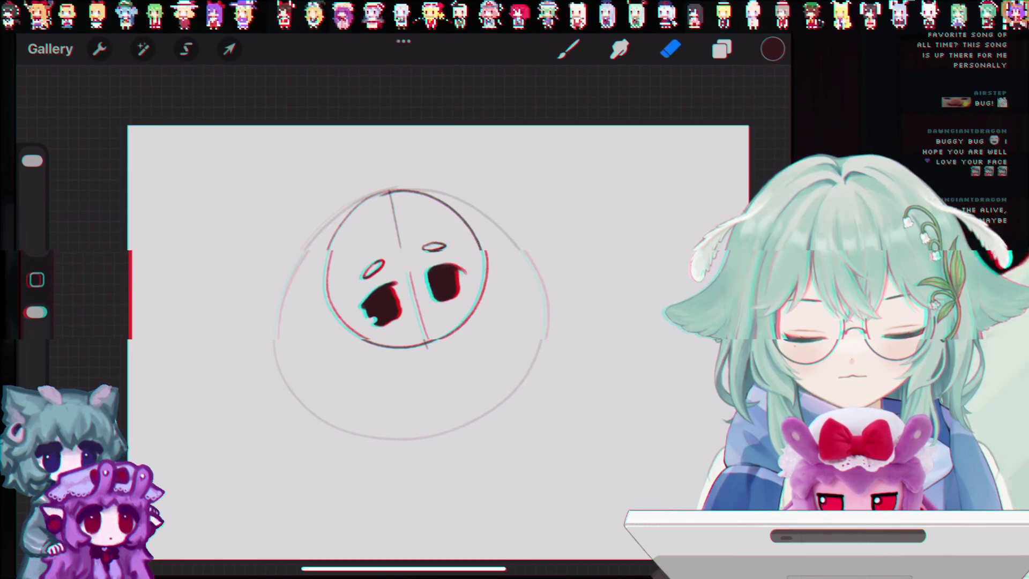
key("b")
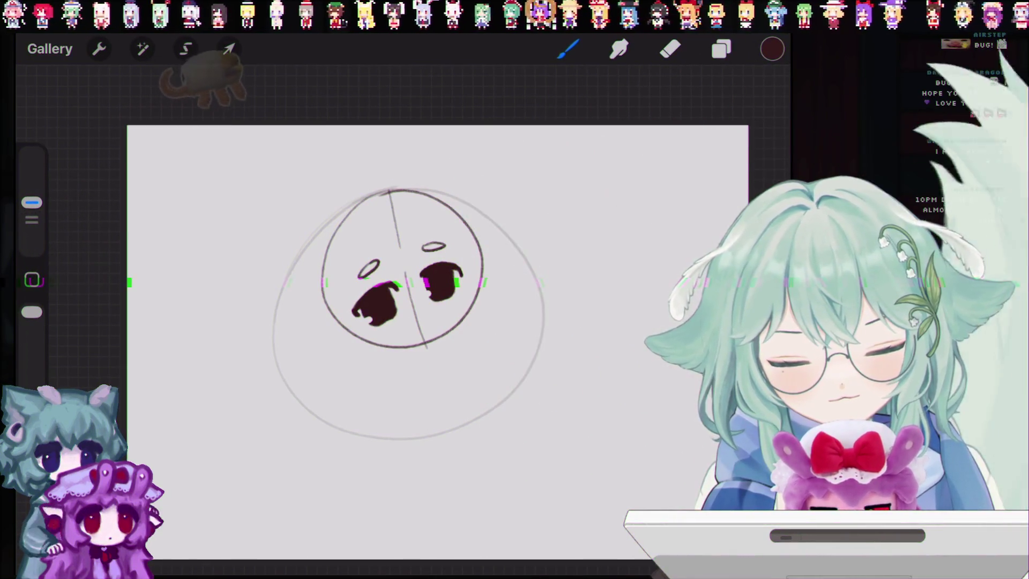
left_click(670, 49)
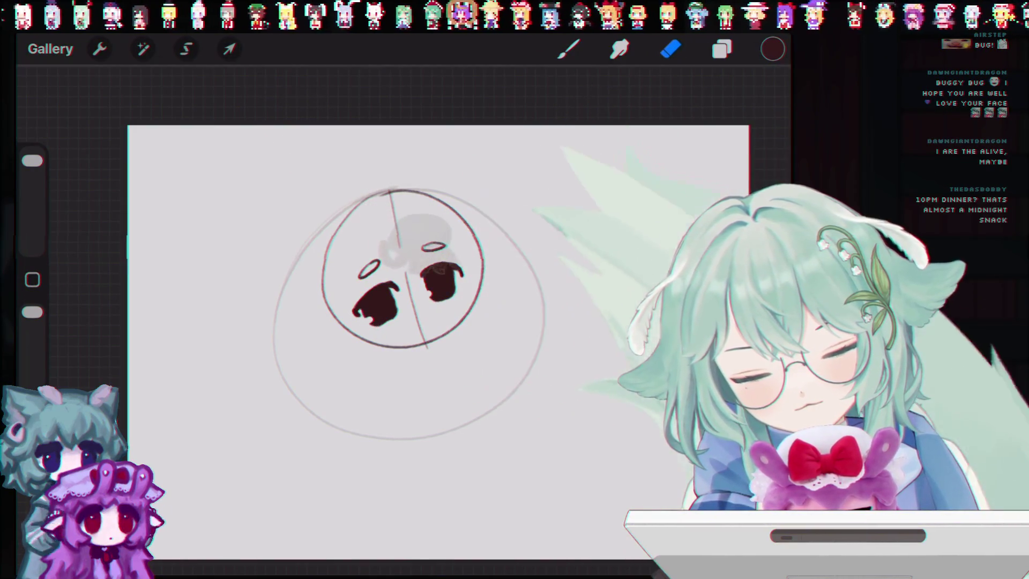
key("ctrl+z")
left_click_drag(32, 161, 32, 193)
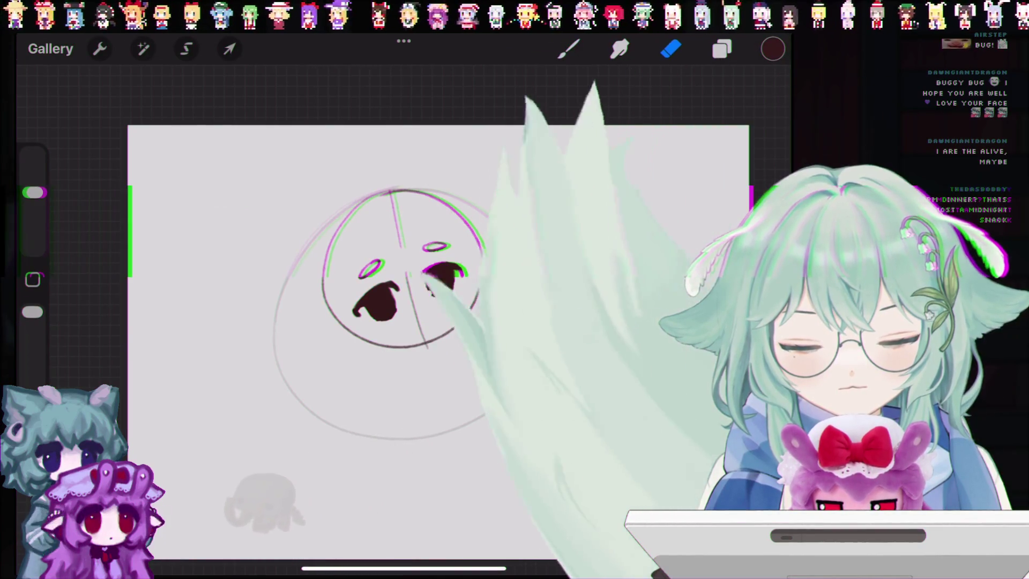
left_click(568, 49)
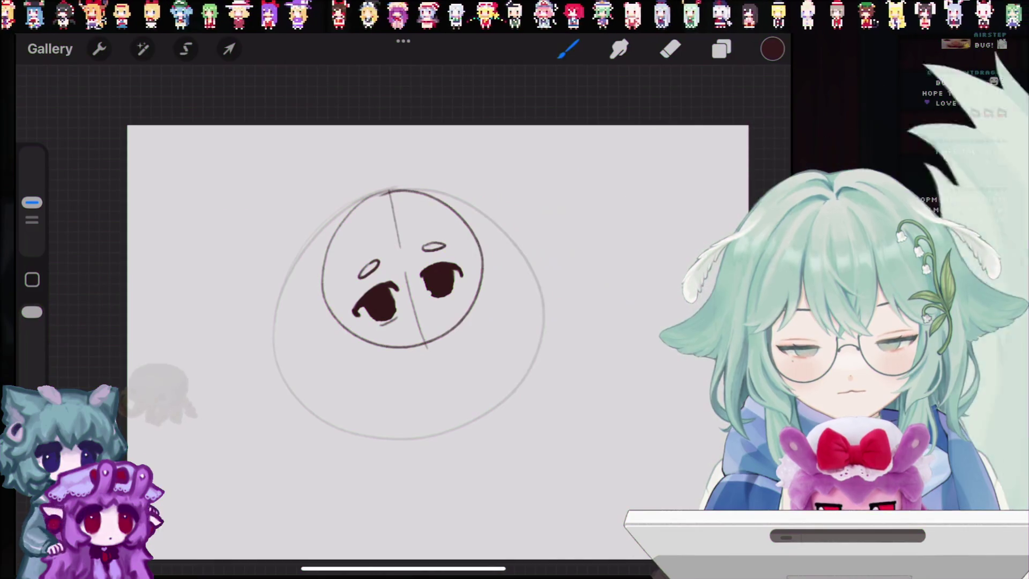
key("ctrl+z")
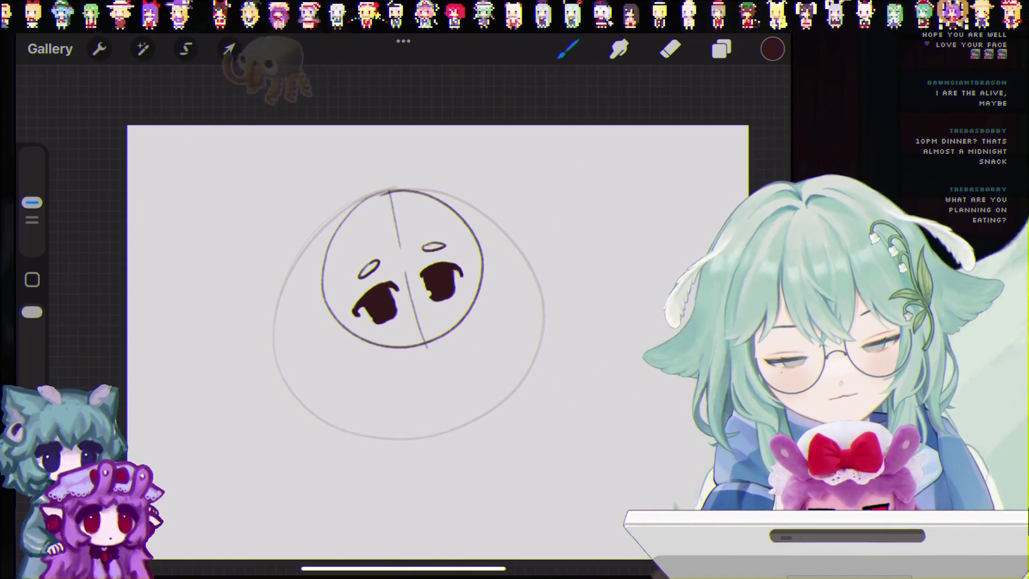
key("e")
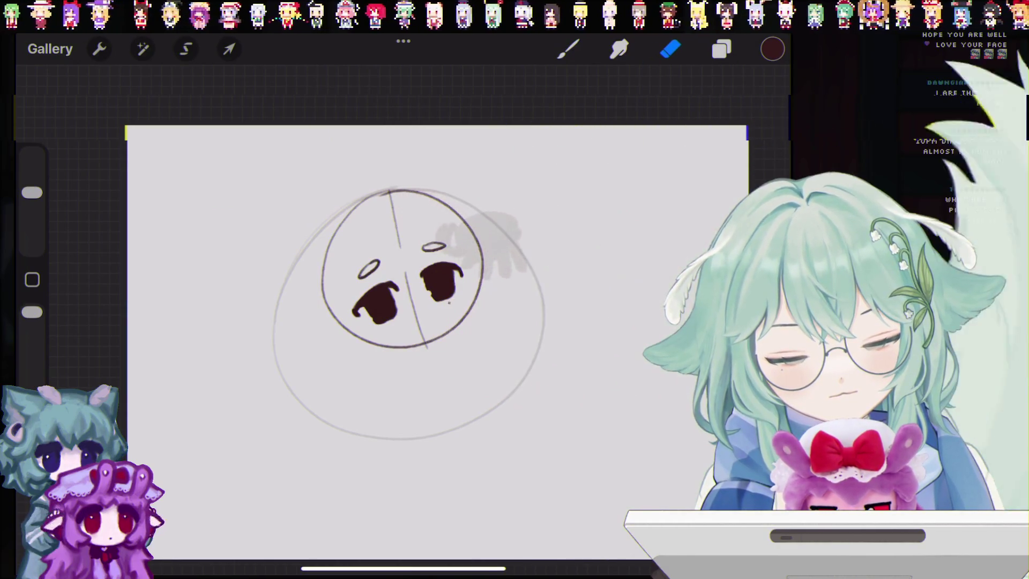
key("b")
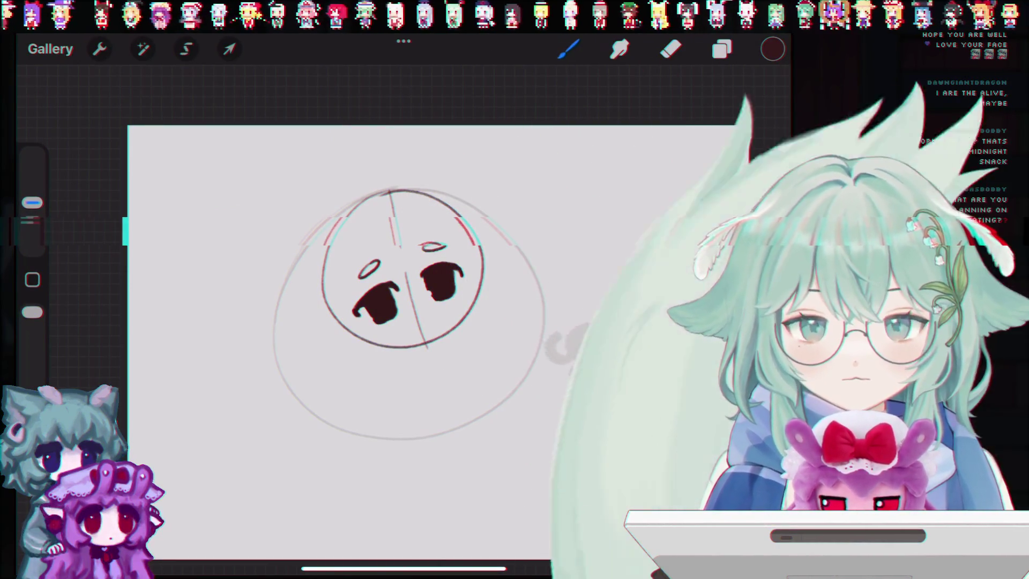
key("ctrl+z")
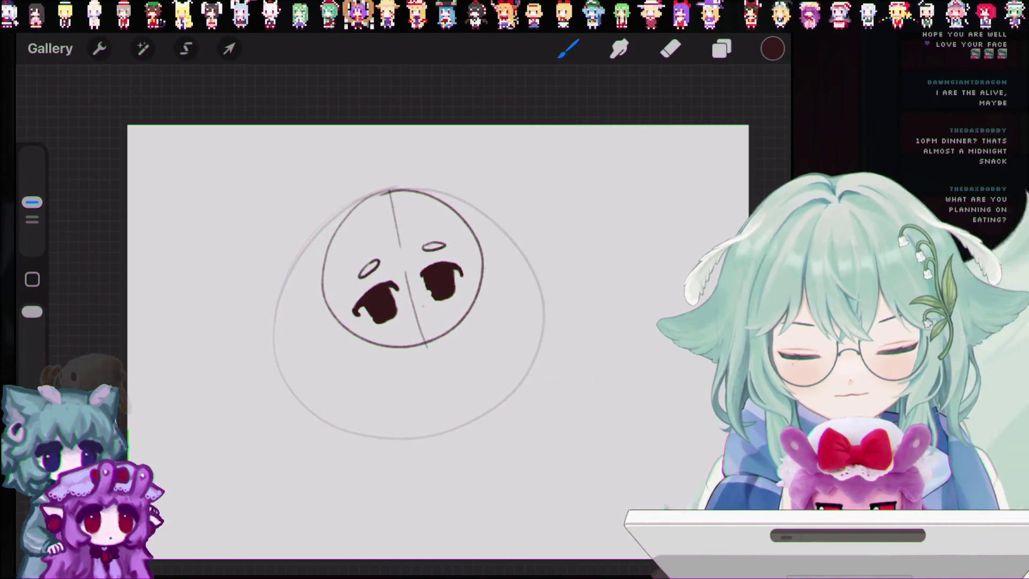
Clear stray strokes and a trial small mouth, then hatch blush marks under the eyes.
key("ctrl+z")
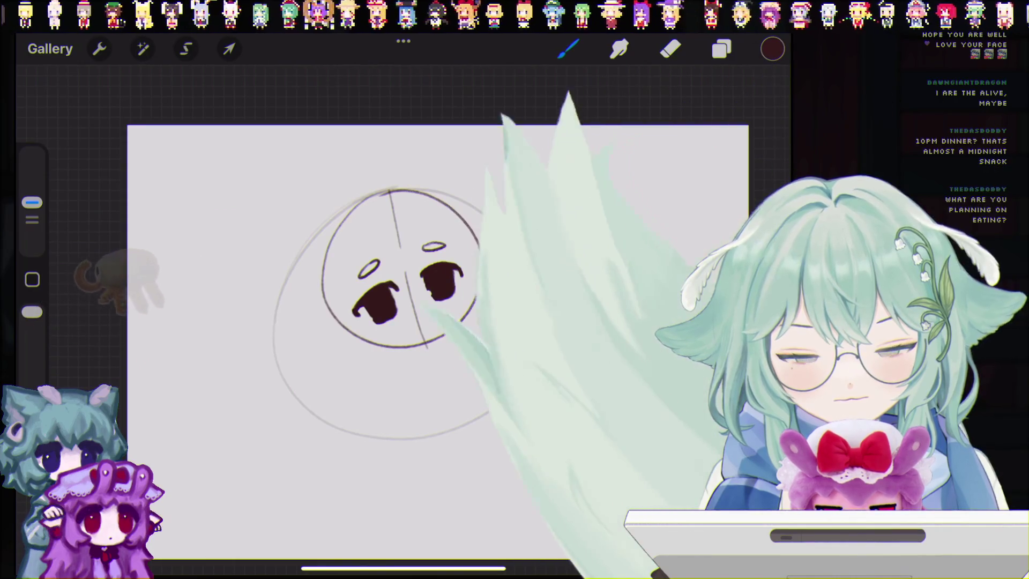
key("ctrl+z")
key("ctrl+z")
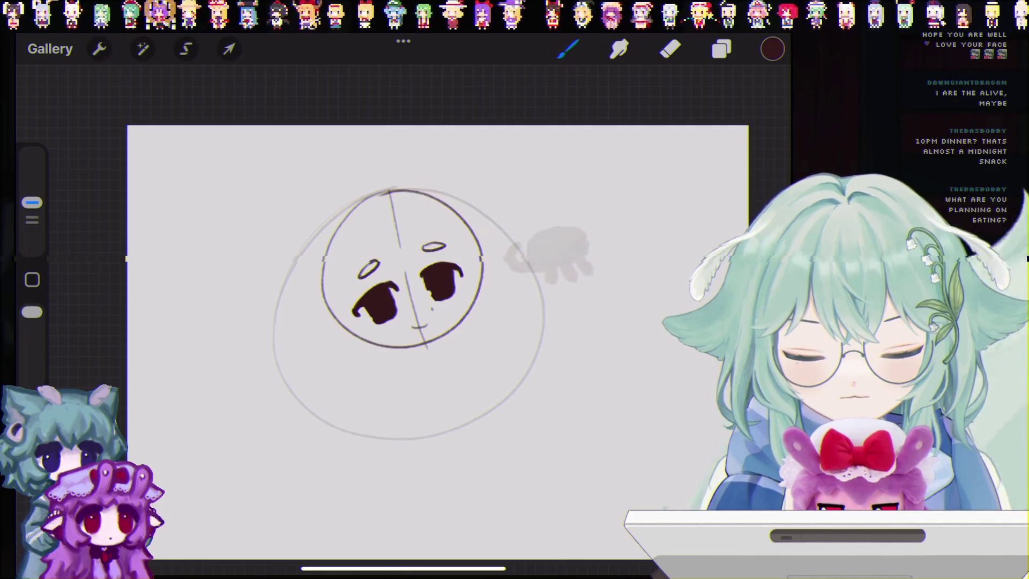
key("ctrl+z")
key("ctrl+z")
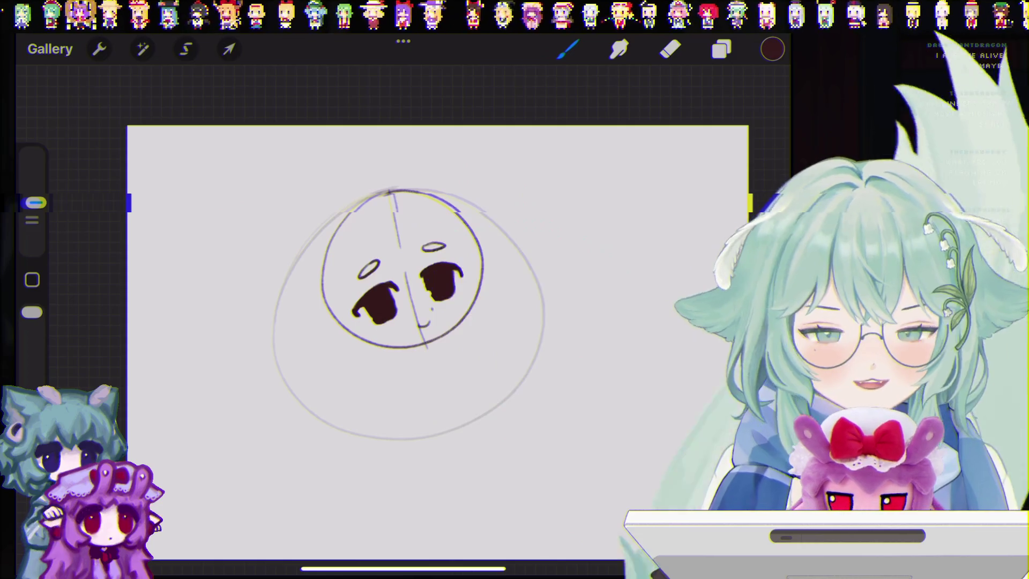
key("ctrl+z")
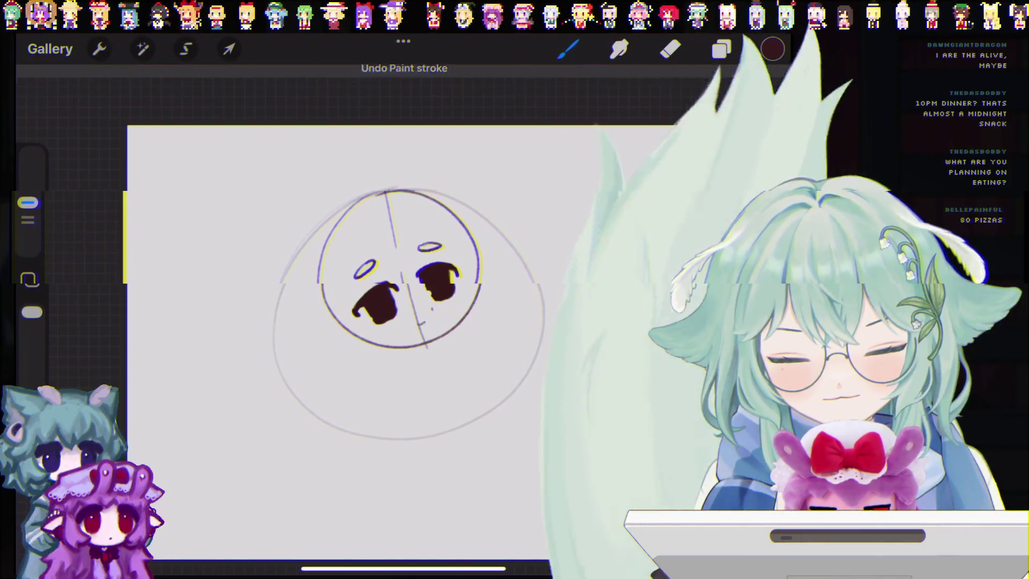
left_click_drag(419, 318, 435, 319)
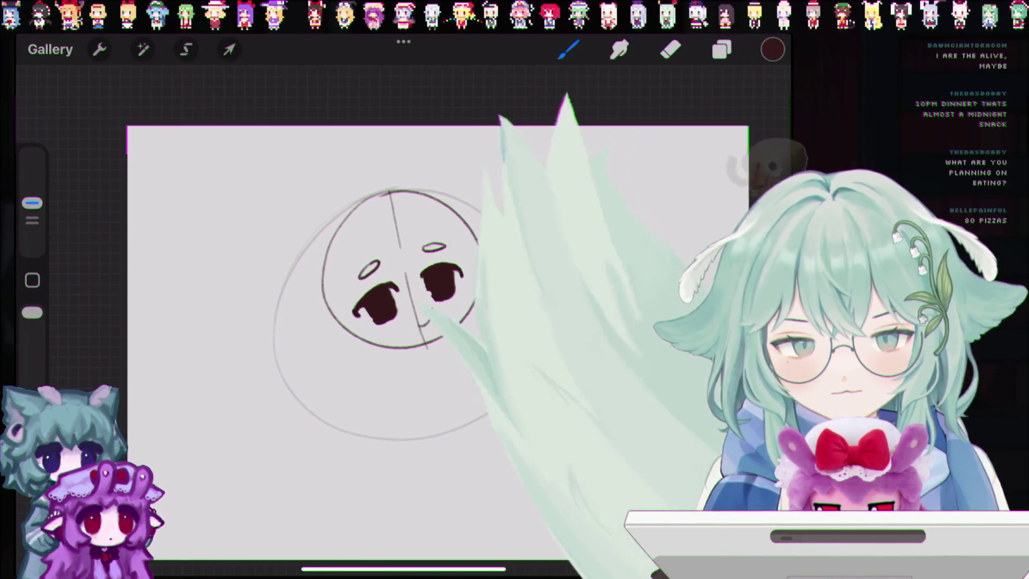
left_click_drag(420, 321, 429, 322)
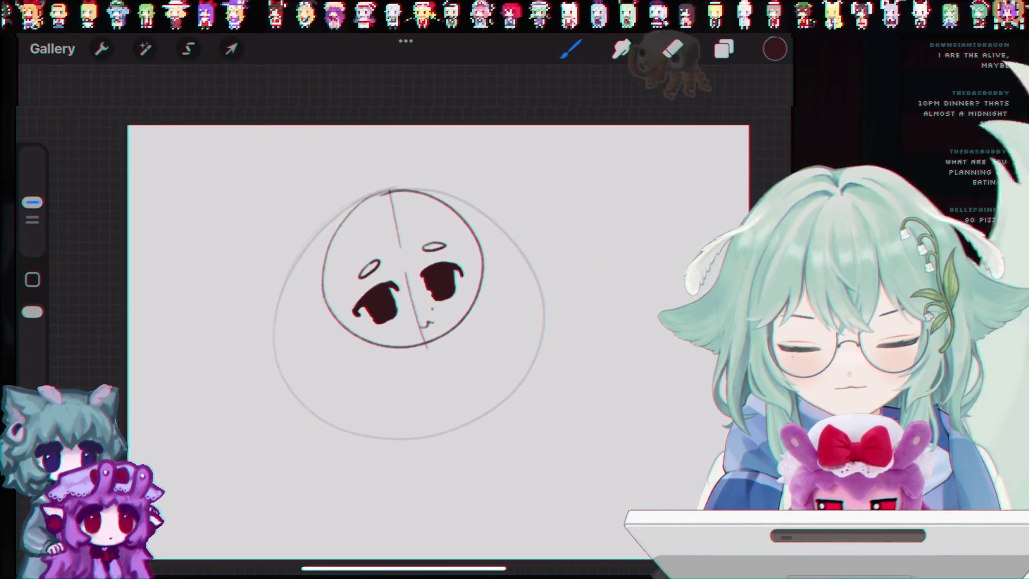
key("ctrl+z")
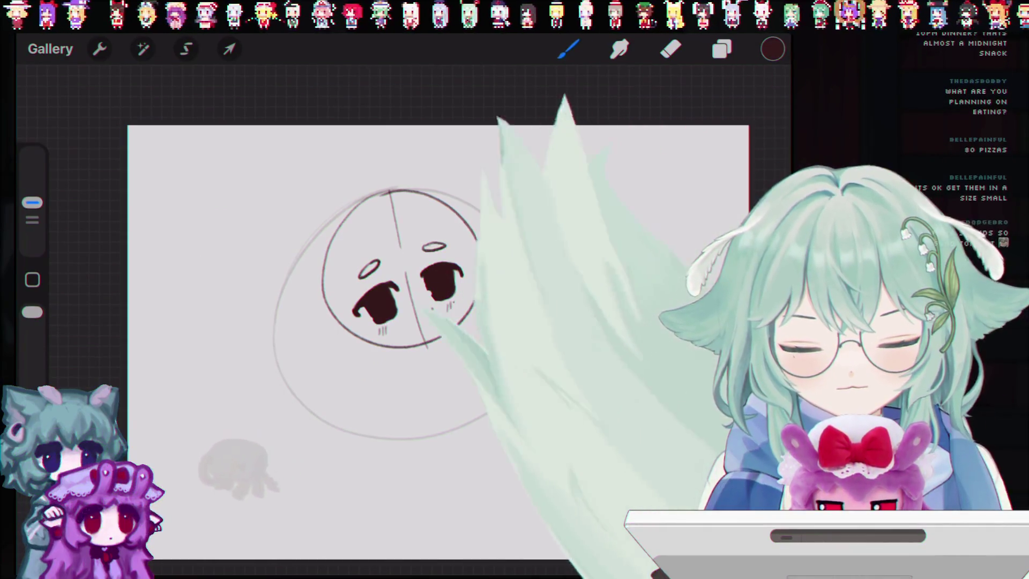
left_click_drag(451, 302, 450, 309)
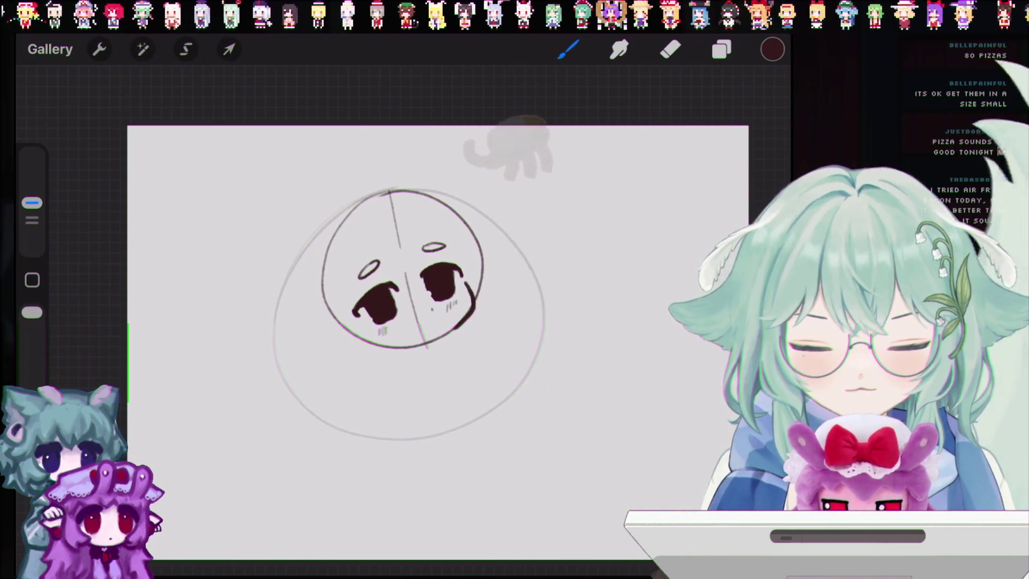
Darken the curved outline along the right cheek and lower-right edge of the head.
left_click_drag(466, 282, 455, 328)
key("ctrl+z")
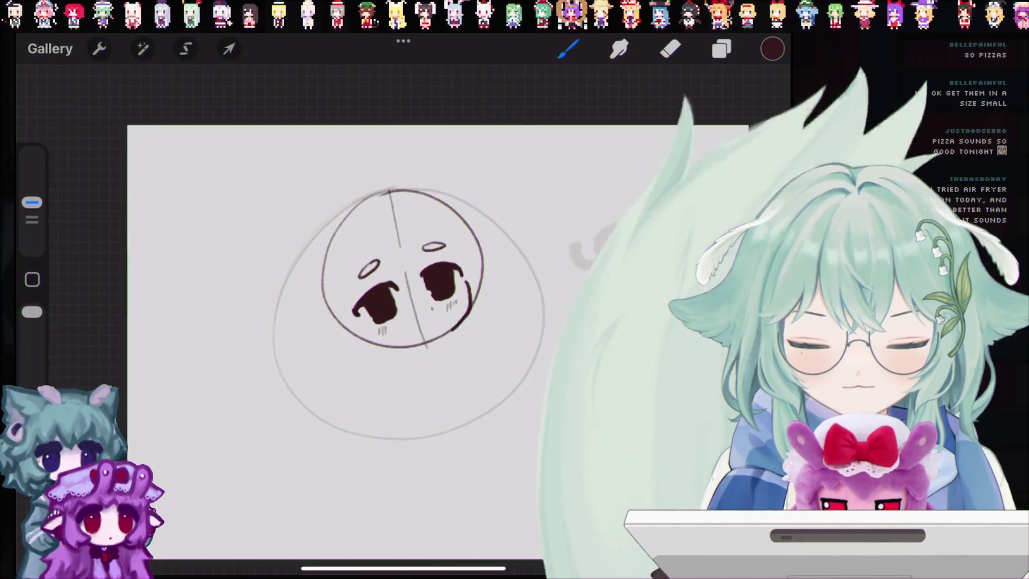
mouse_move(466, 275)
left_mouse_down()
mouse_move(472, 303)
mouse_move(450, 326)
left_mouse_up()
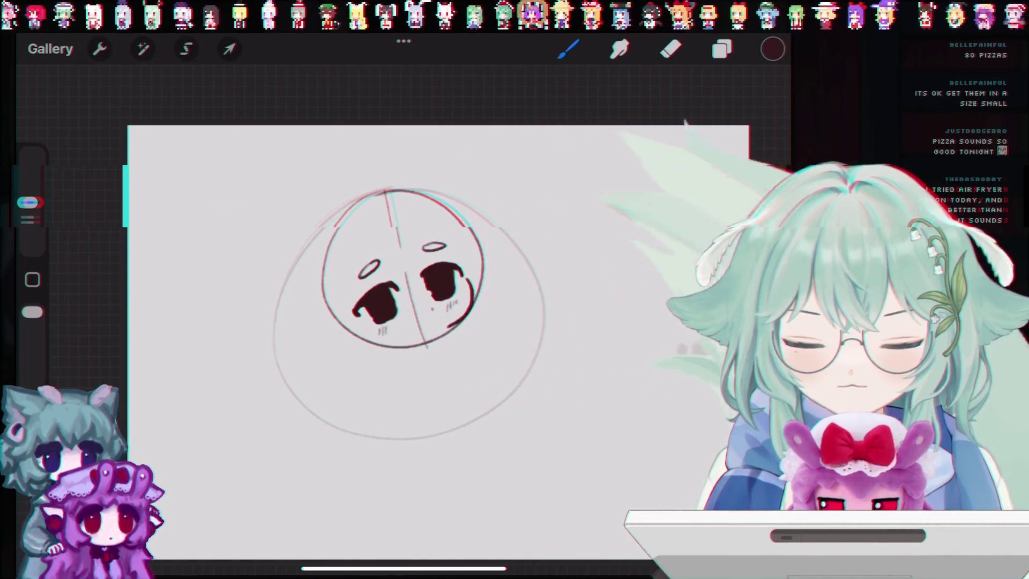
left_click_drag(464, 269, 468, 312)
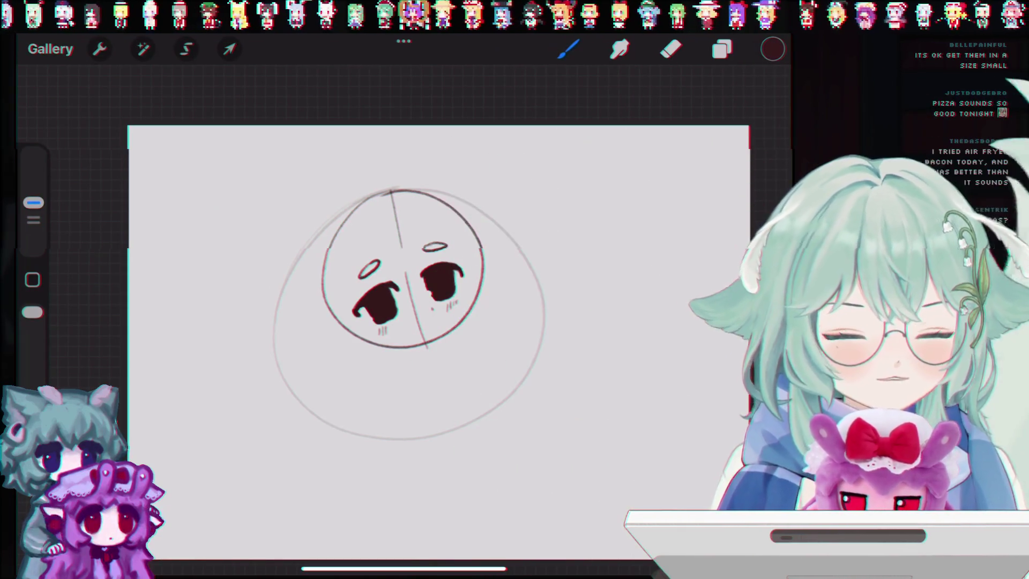
left_click_drag(469, 285, 445, 328)
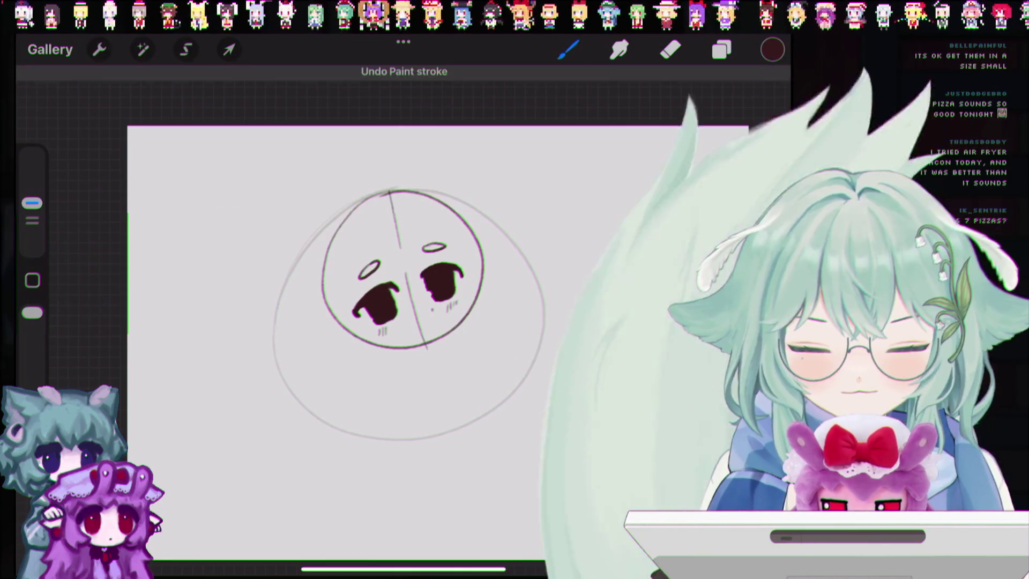
left_click_drag(474, 284, 373, 344)
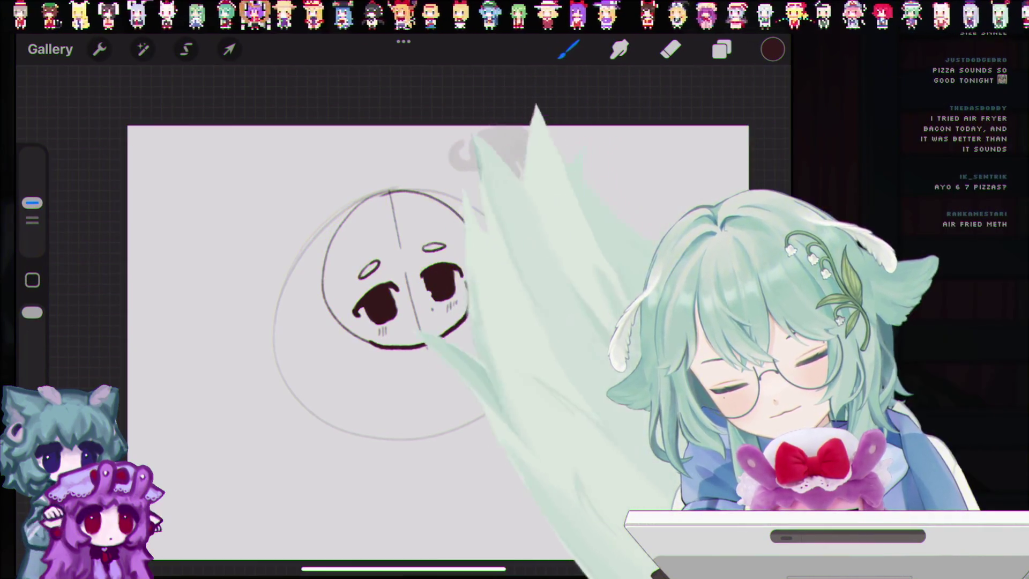
key("ctrl+z")
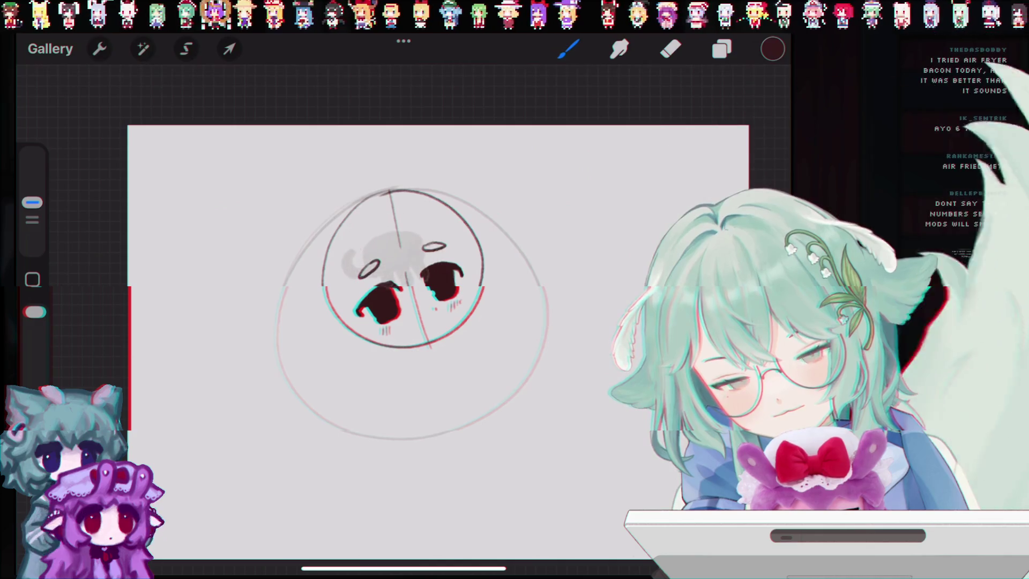
key("ctrl+shift+z")
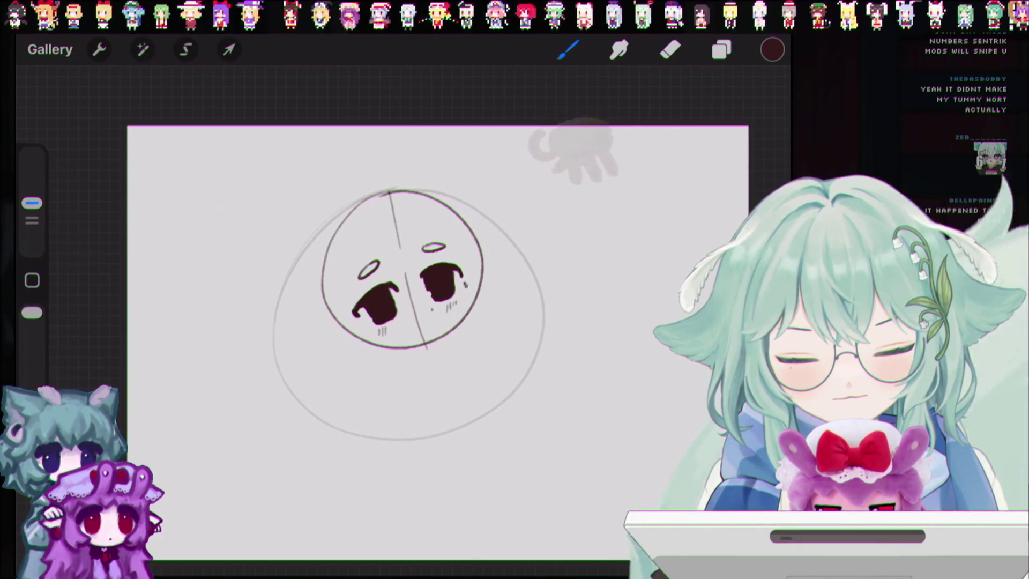
mouse_move(468, 283)
left_mouse_down()
mouse_move(455, 326)
mouse_move(367, 335)
left_mouse_up()
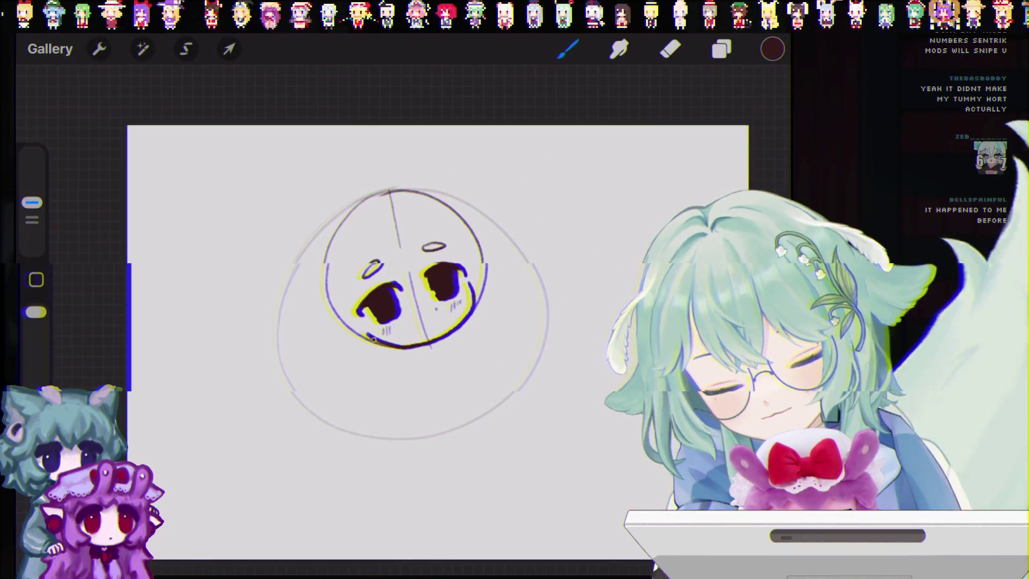
Erase the vertical centre guide line, then sketch a first bangs strand across the face.
key("e")
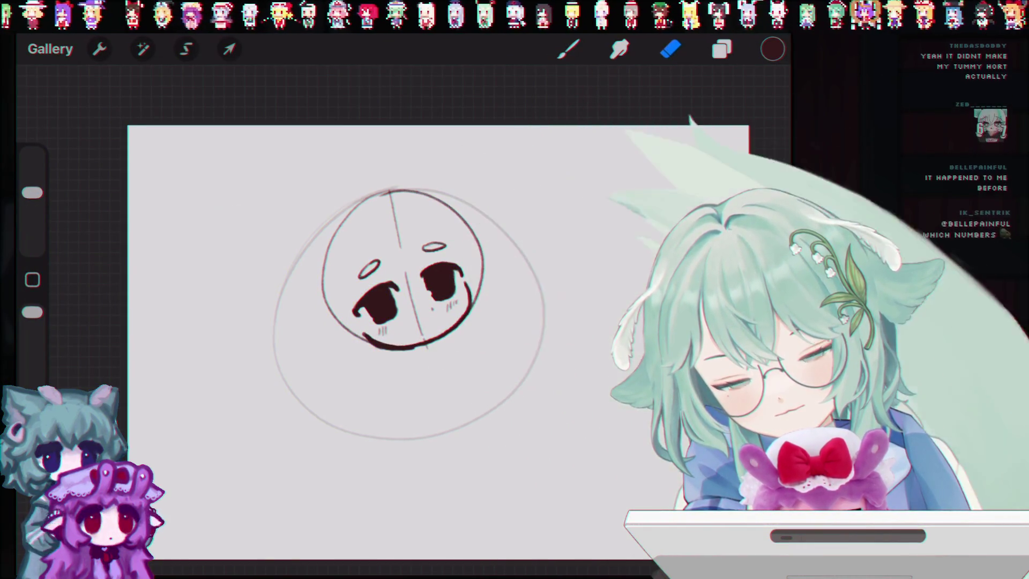
left_click_drag(428, 338, 415, 303)
left_click_drag(402, 245, 389, 194)
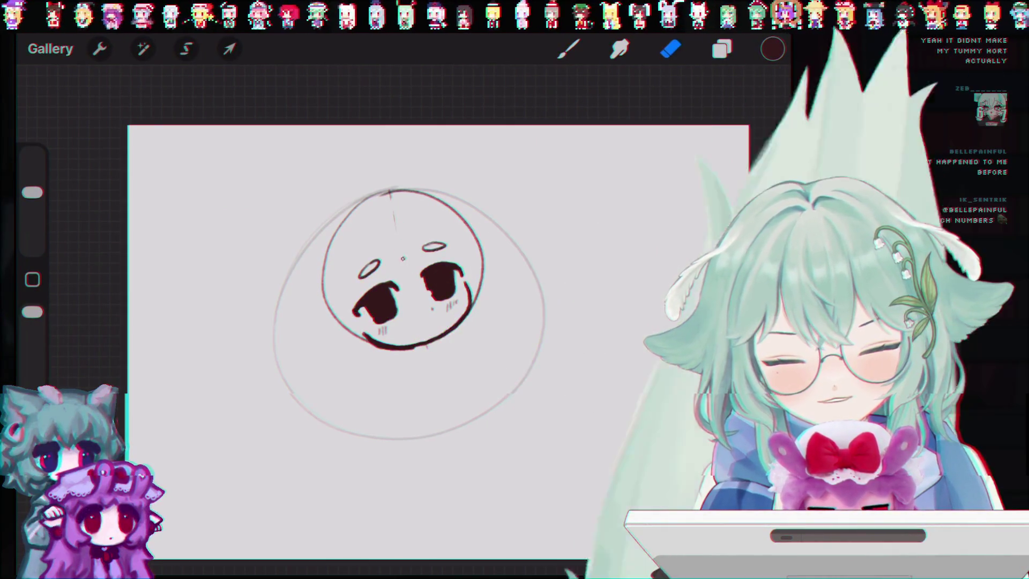
left_click(569, 49)
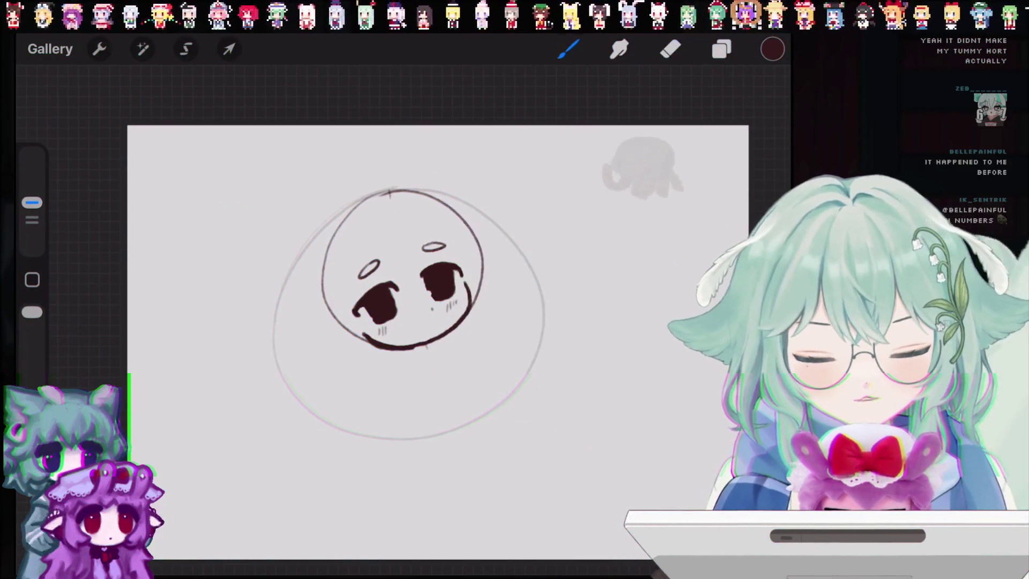
key("ctrl+z")
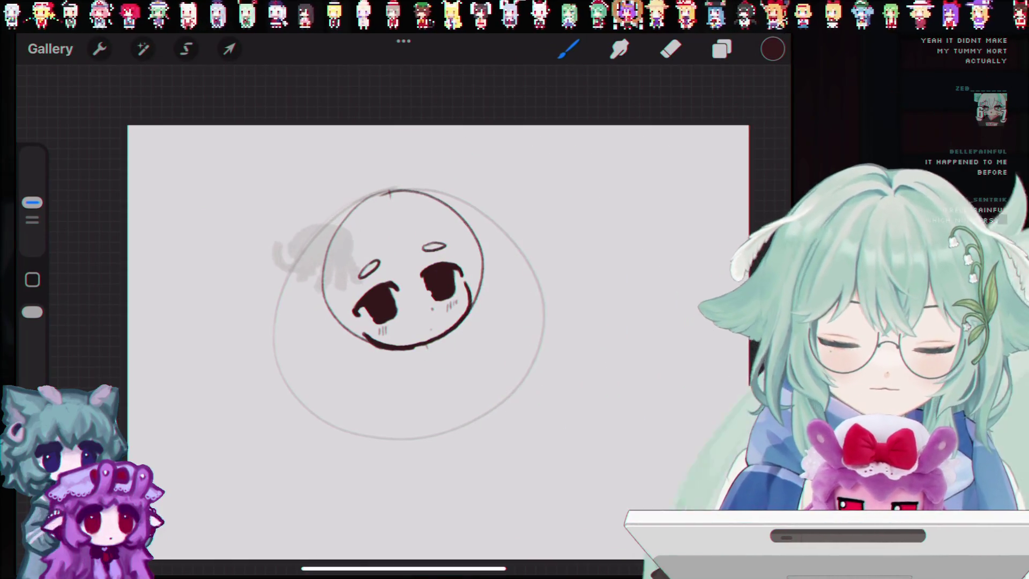
left_click_drag(368, 224, 394, 280)
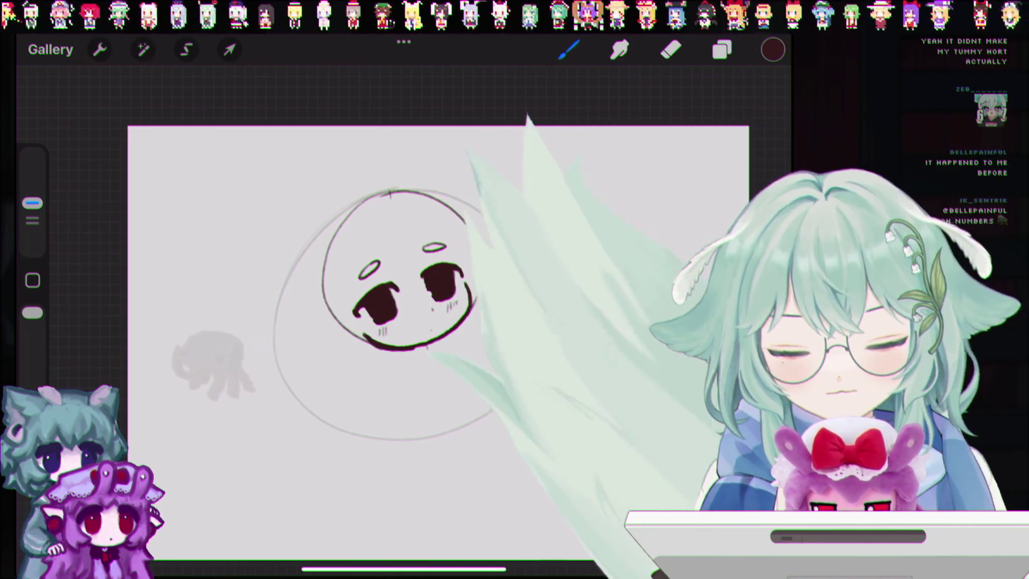
Sketch bangs strands above the left and right eyes, undoing the unwanted retries.
key("ctrl+z")
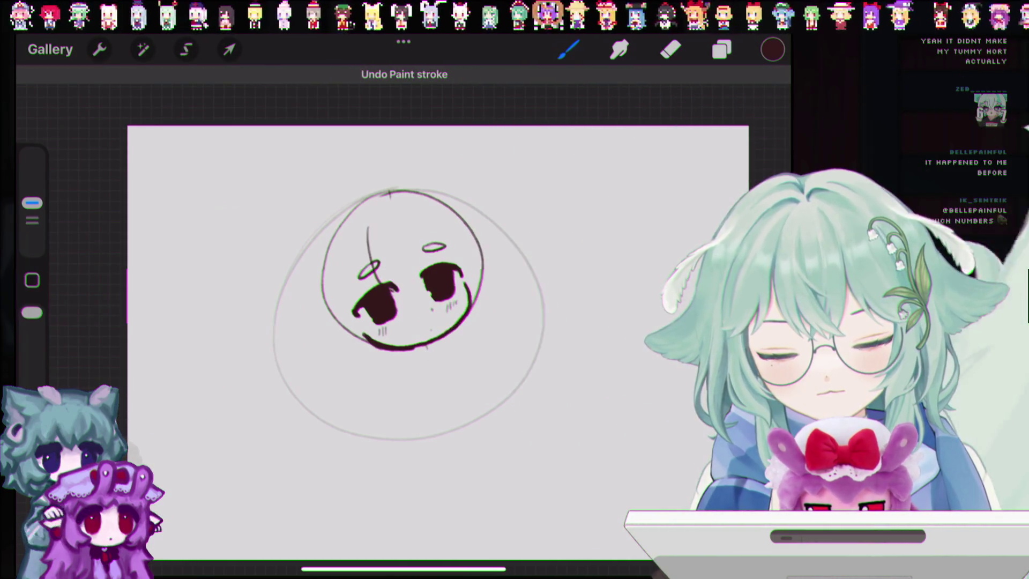
key("ctrl+z")
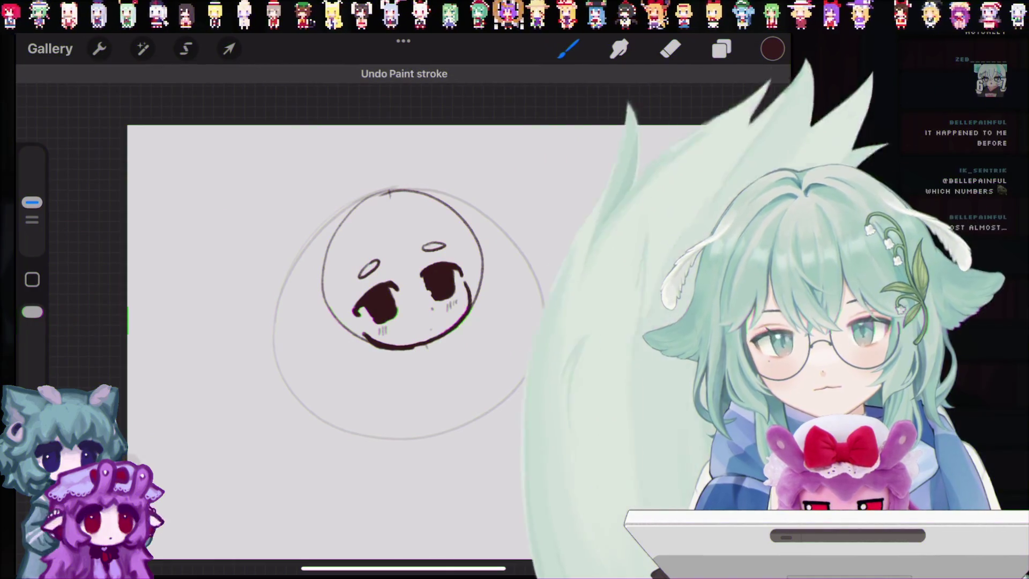
left_click_drag(368, 226, 370, 261)
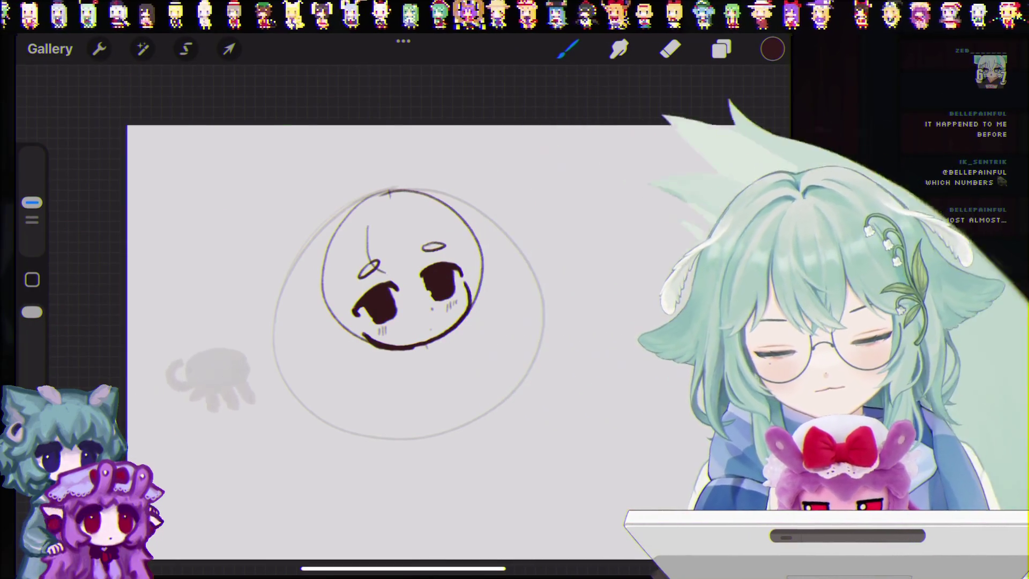
key("ctrl+z")
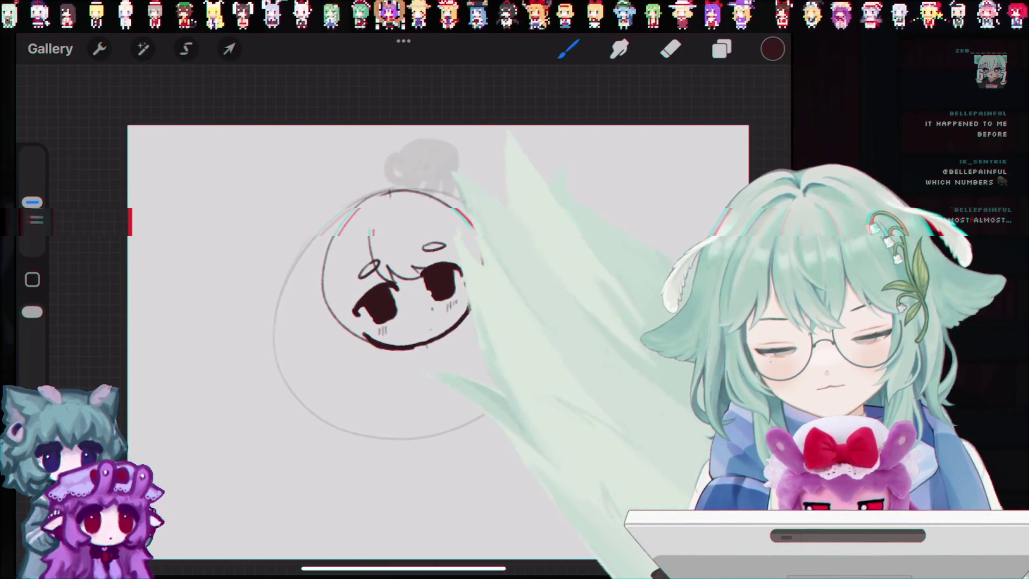
left_click_drag(396, 220, 426, 266)
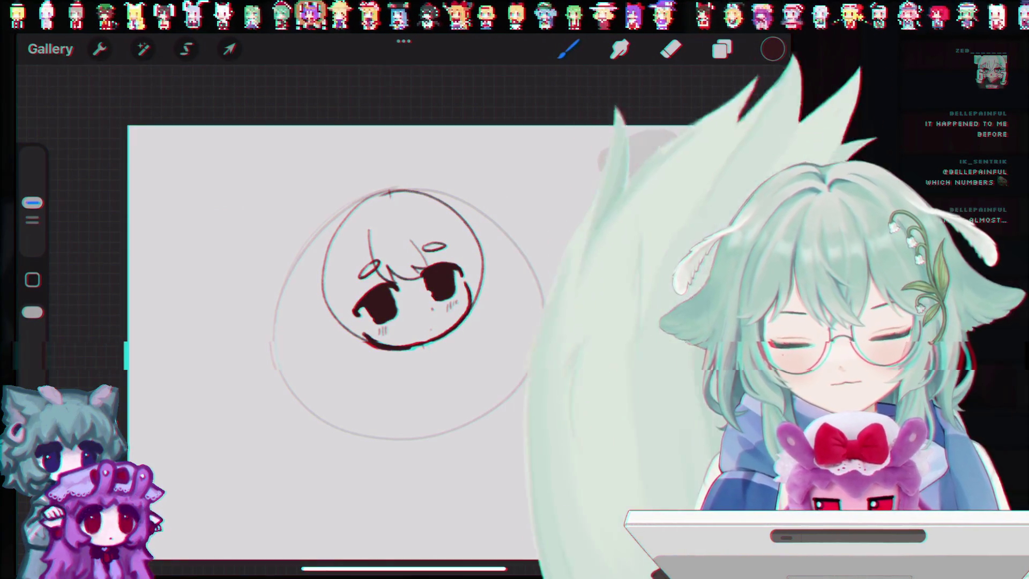
key("ctrl+z")
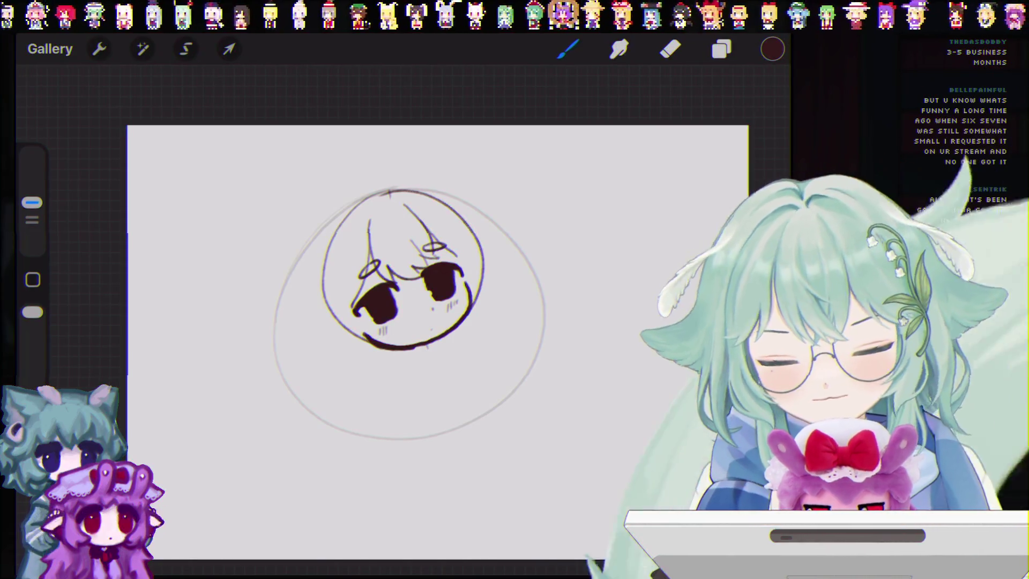
Draw the side hair line down the left of the face.
left_click_drag(352, 225, 353, 292)
key("ctrl+z")
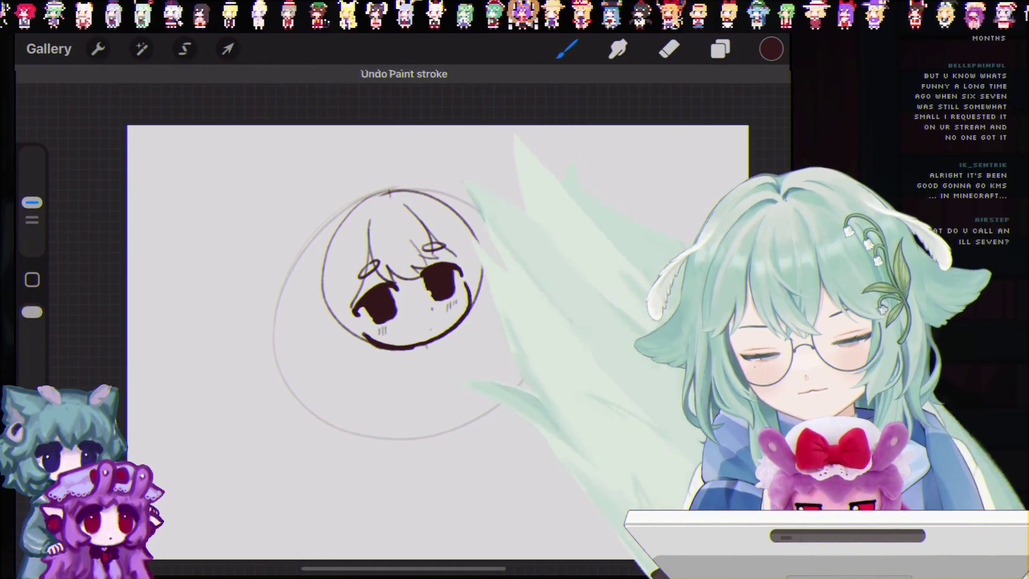
left_click_drag(349, 225, 351, 303)
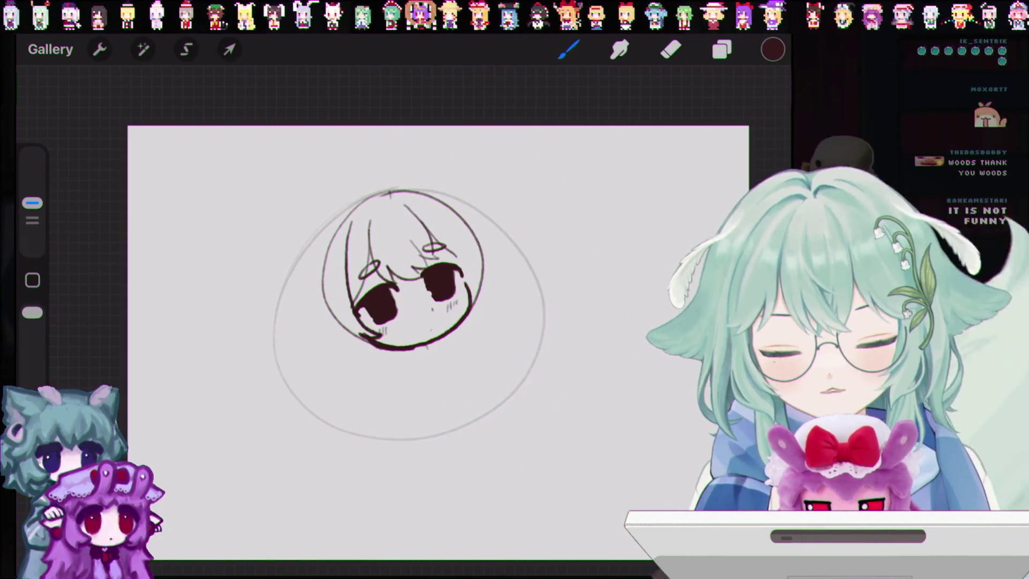
key("ctrl+z")
key("ctrl+shift+z")
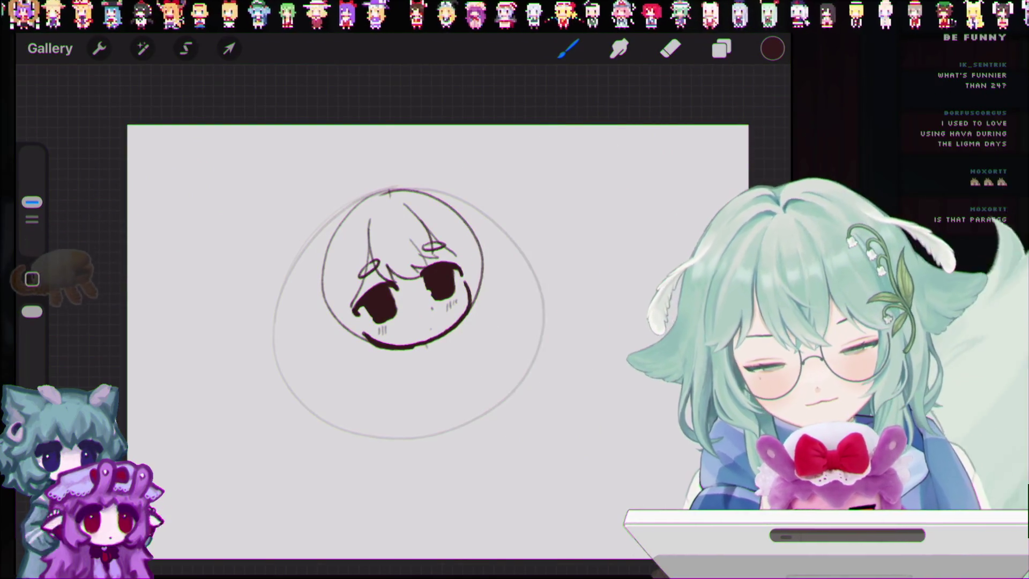
Retry the left hair strand, then draw the neck below the chin.
left_click_drag(354, 226, 351, 305)
key("ctrl+z")
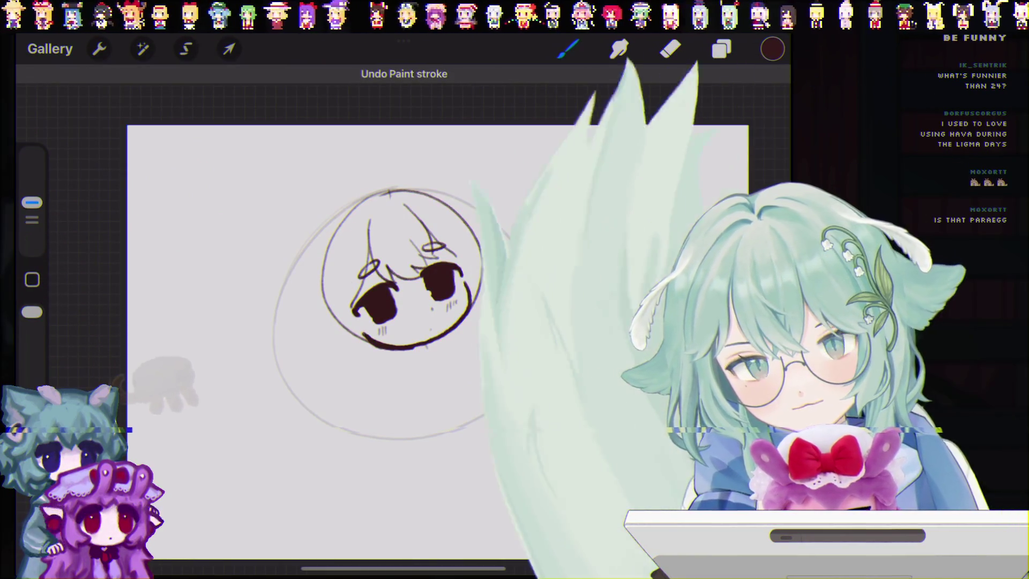
left_click_drag(352, 223, 350, 305)
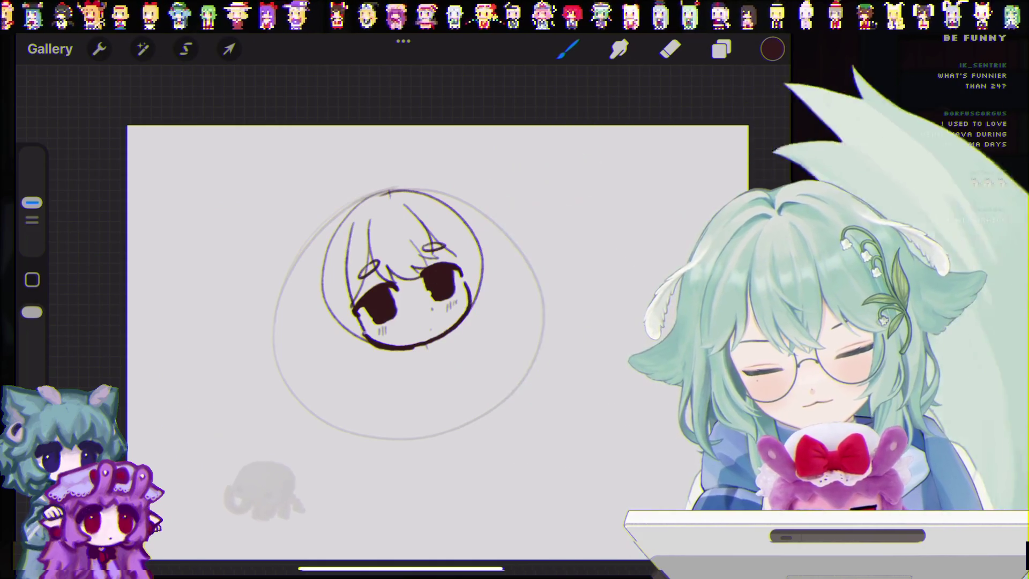
key("ctrl+z")
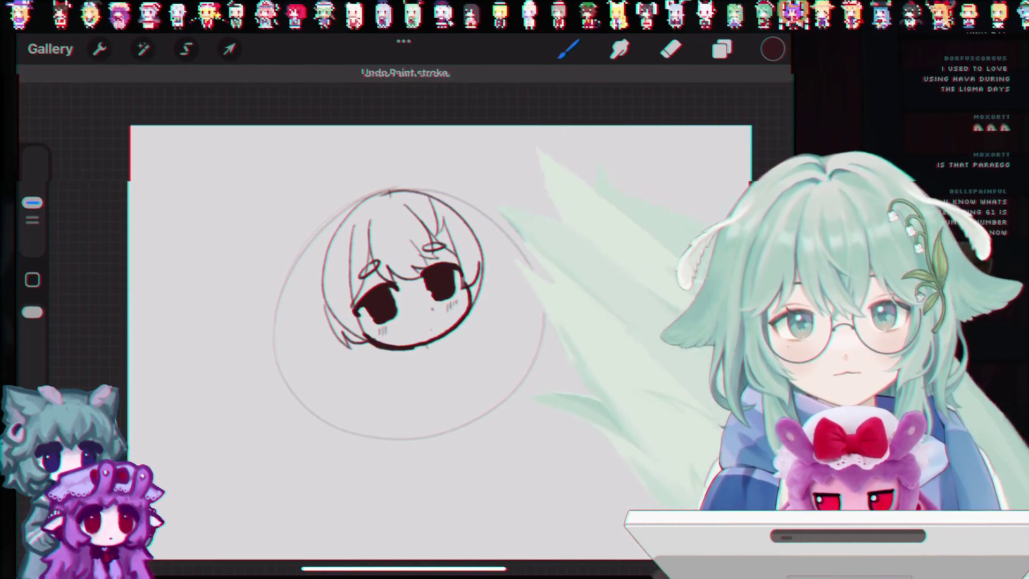
mouse_move(422, 348)
left_mouse_down()
mouse_move(452, 355)
mouse_move(455, 336)
left_mouse_up()
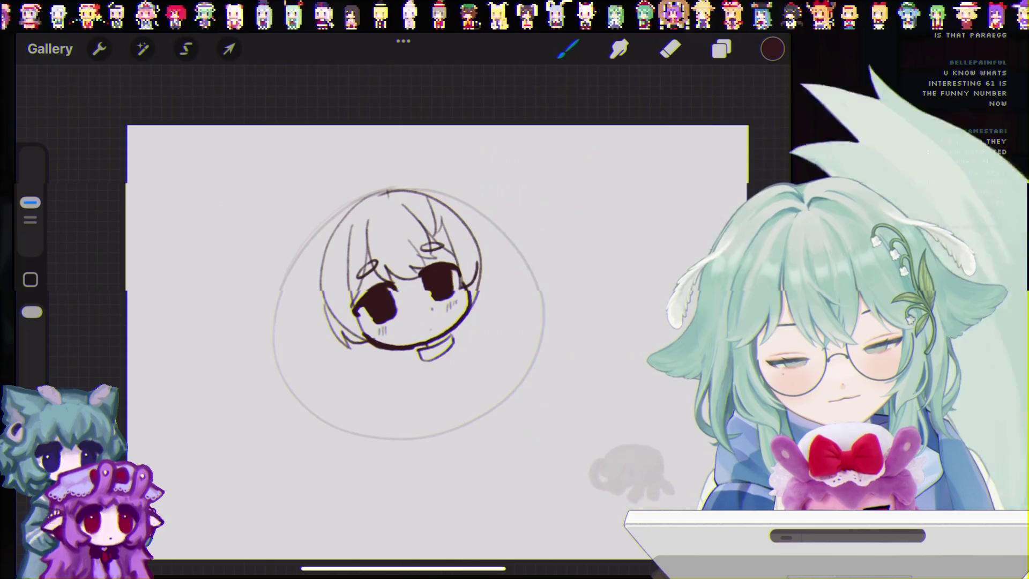
Zoom in and out to check the neck outline under the chin, then pick the eraser.
scroll(403, 279, "up", 5)
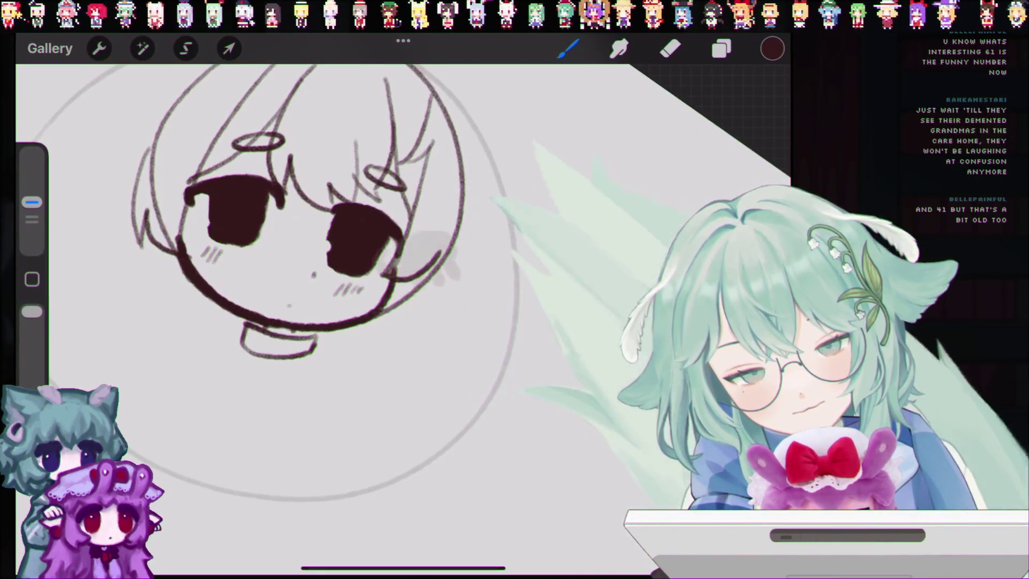
scroll(402, 300, "down", 5)
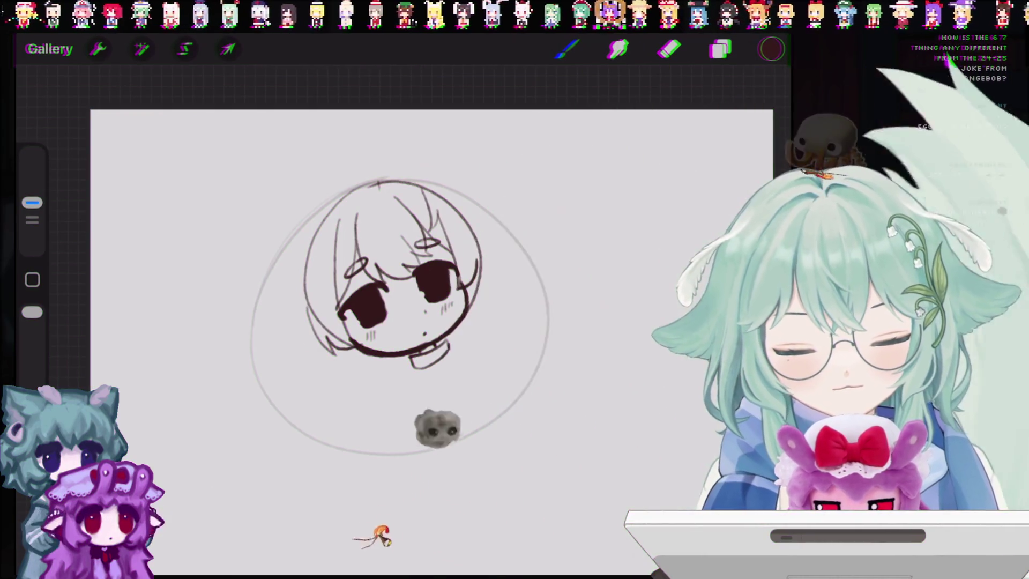
scroll(402, 268, "up", 5)
key("e")
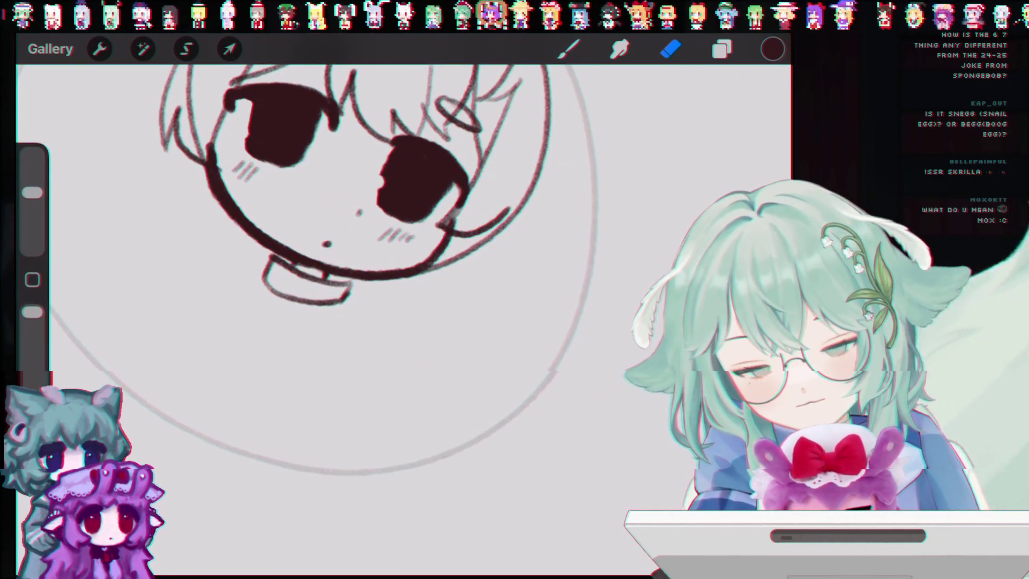
Undo the last two eraser strokes and, back on the Brush, undo the stray paint stroke.
scroll(348, 268, "down", 3)
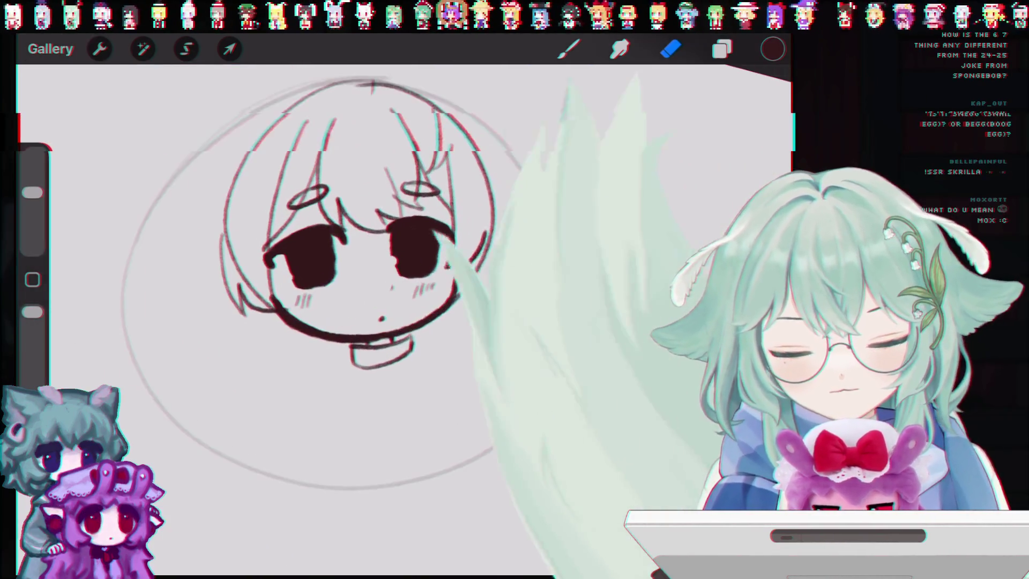
key("ctrl+z")
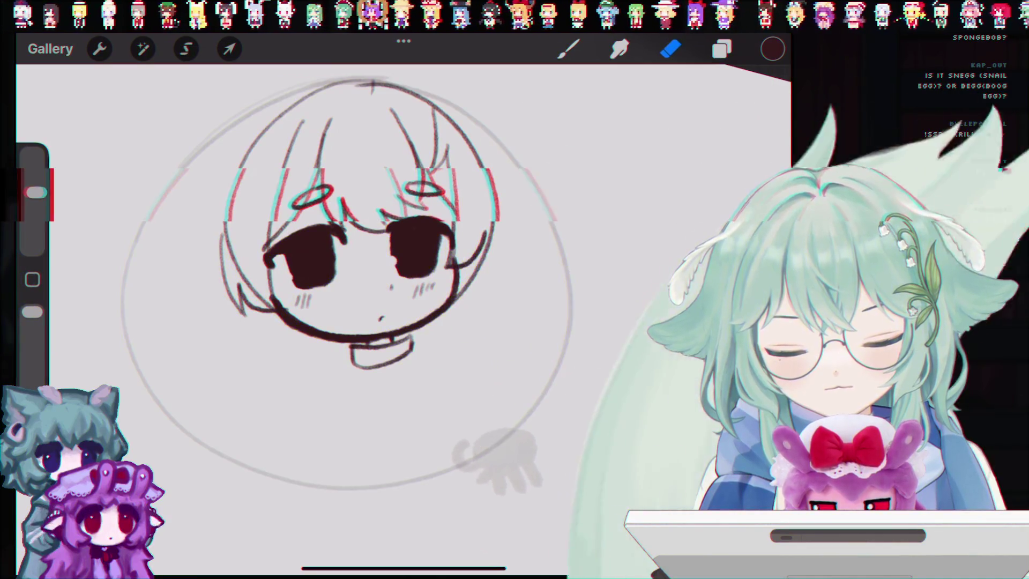
key("ctrl+z")
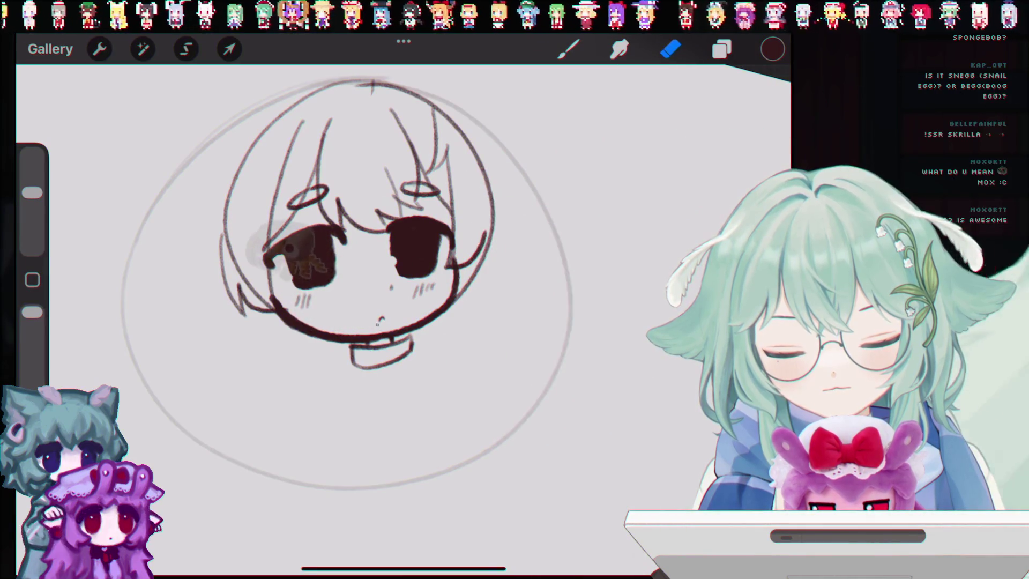
key("b")
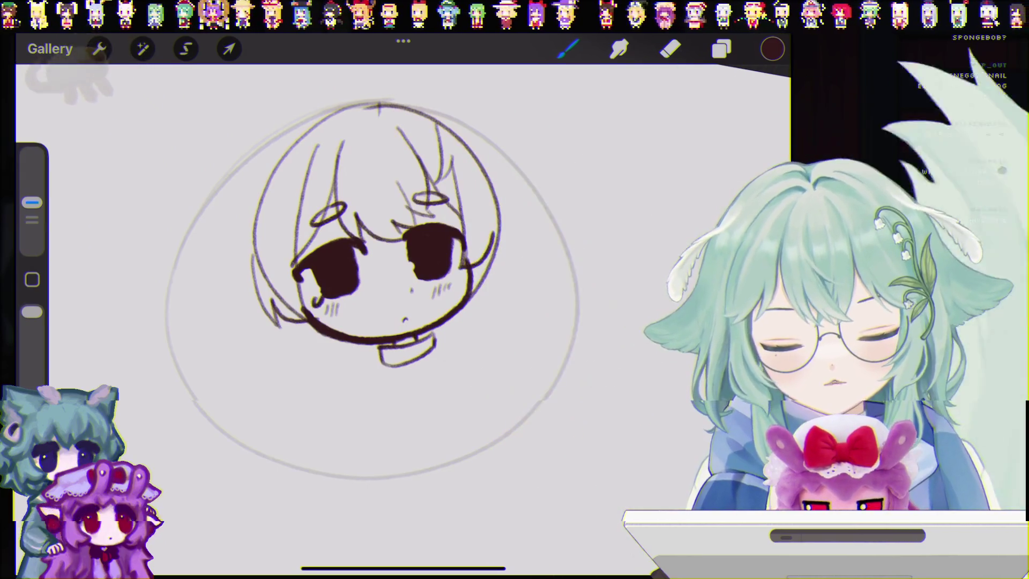
key("ctrl+z")
key("ctrl+z")
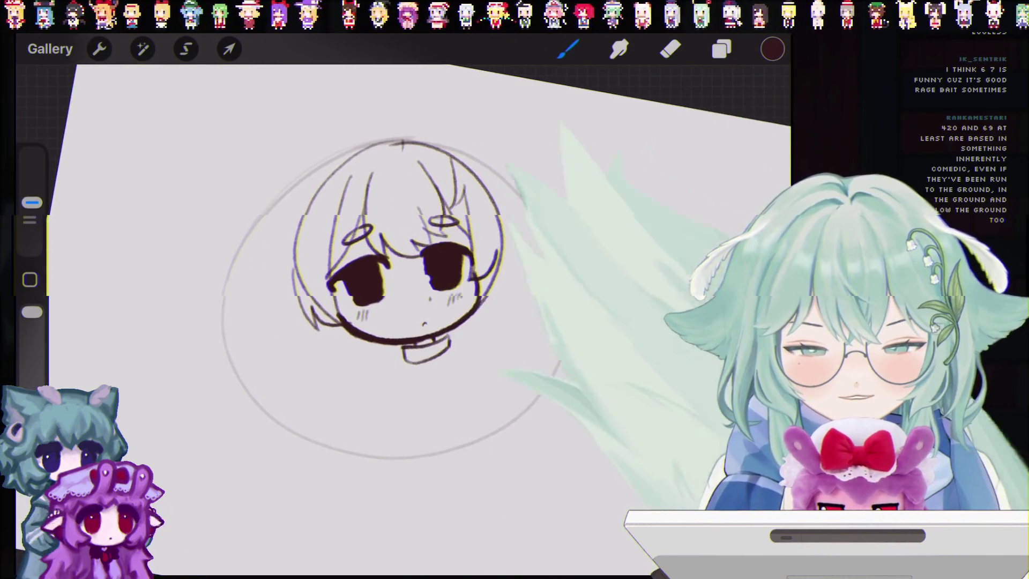
Lasso the whole chibi head freehand and apply a Uniform transform to it.
left_click(186, 49)
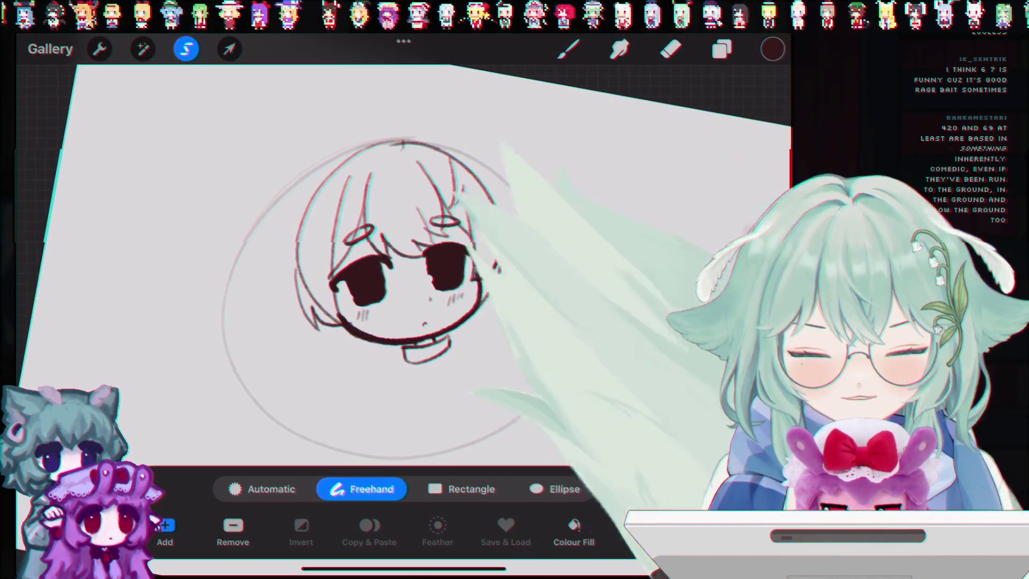
left_click_drag(491, 289, 410, 312)
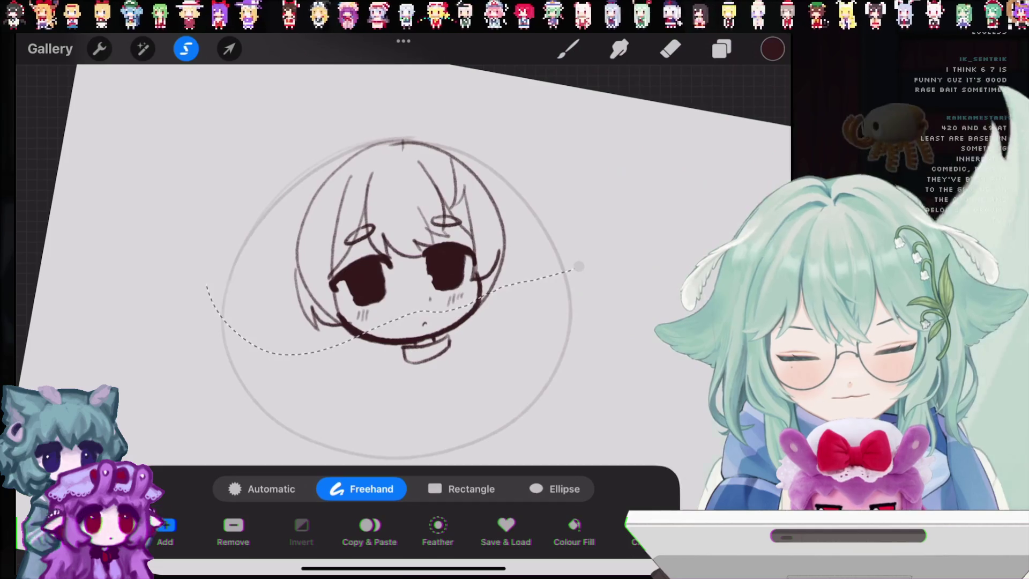
left_click_drag(579, 267, 212, 279)
left_click(229, 48)
left_click(368, 489)
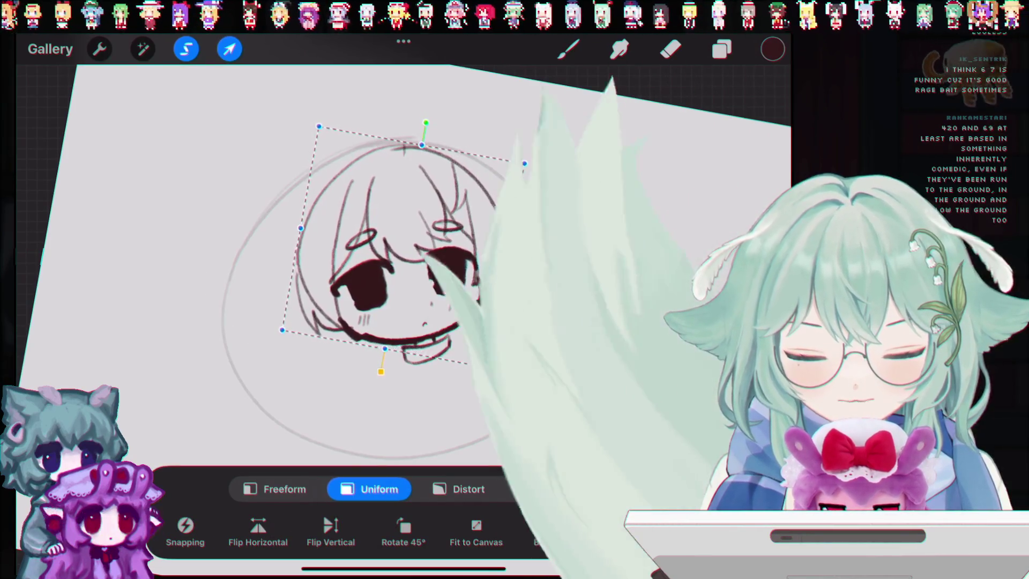
left_click(568, 49)
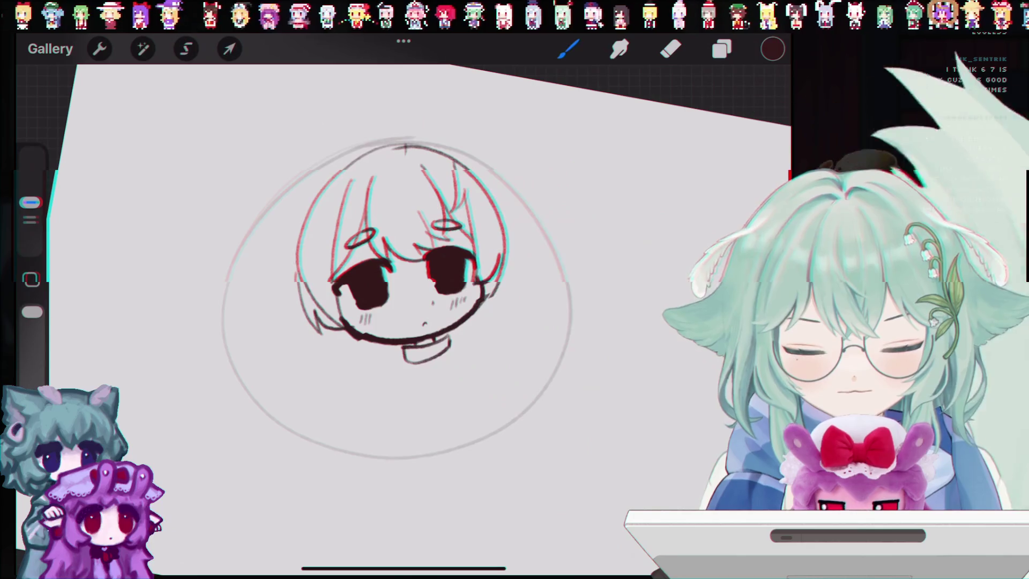
Undo and redo the head transform, then open and close the brush library unchanged.
key("ctrl+z")
key("ctrl+shift+z")
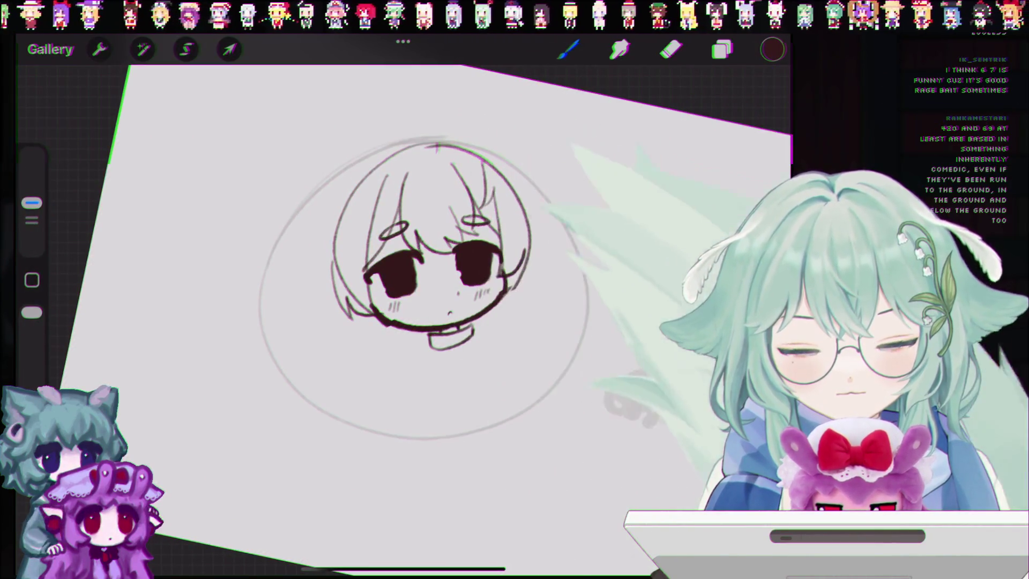
left_click(569, 49)
left_click(569, 49)
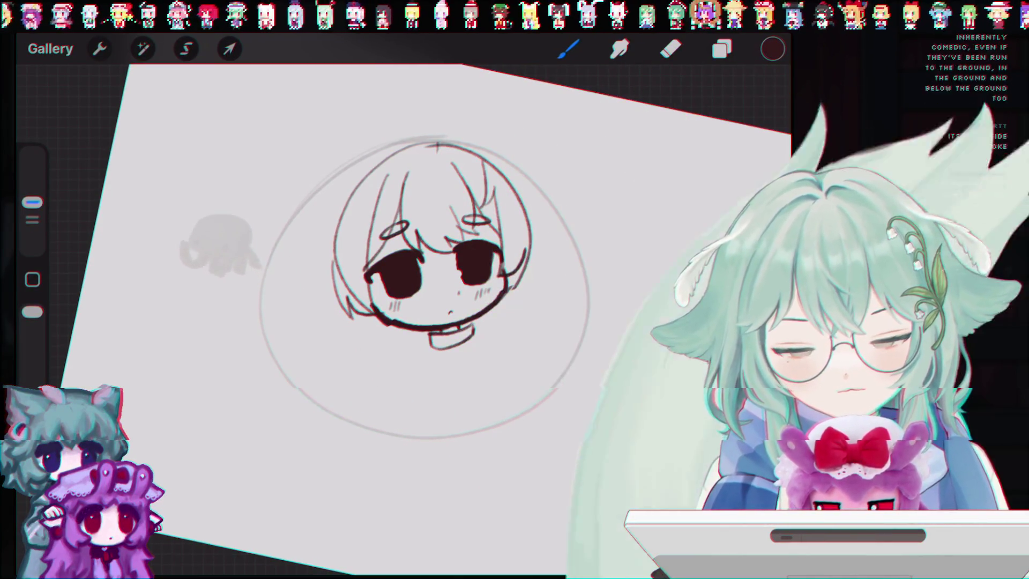
Erase the left part of the chin line, then undo one stray brush stroke.
key("e")
left_click_drag(374, 311, 388, 320)
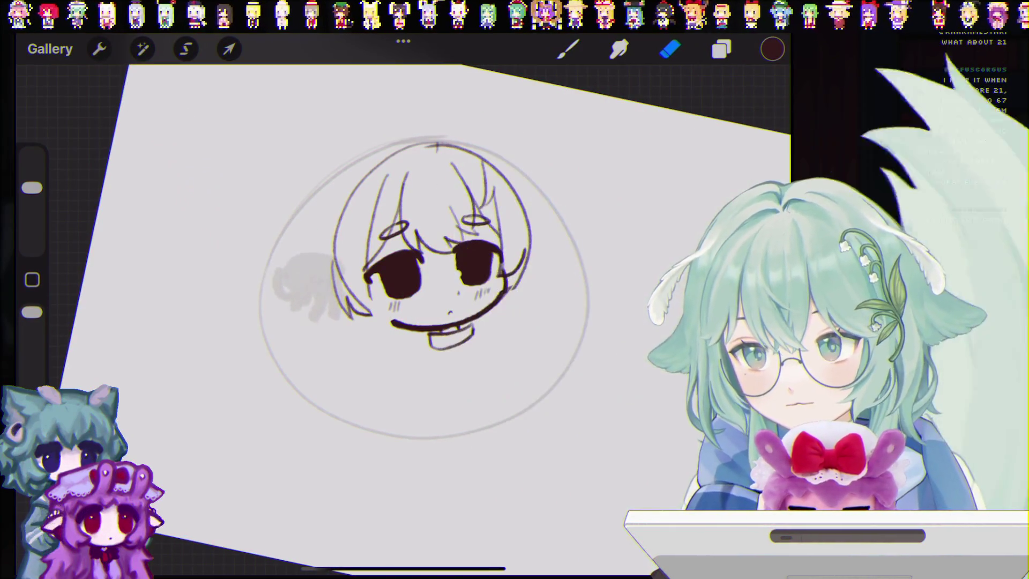
key("b")
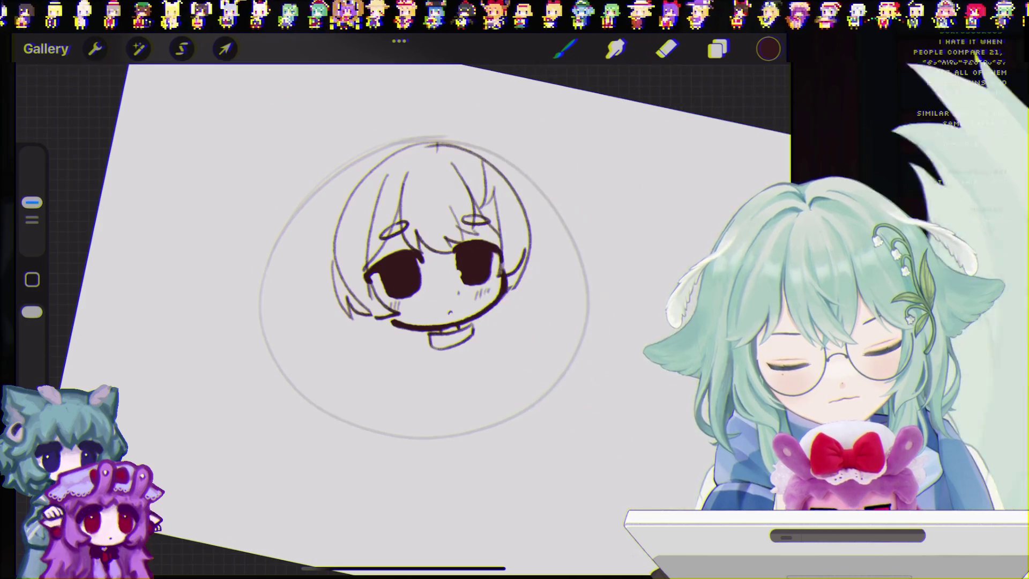
key("ctrl+z")
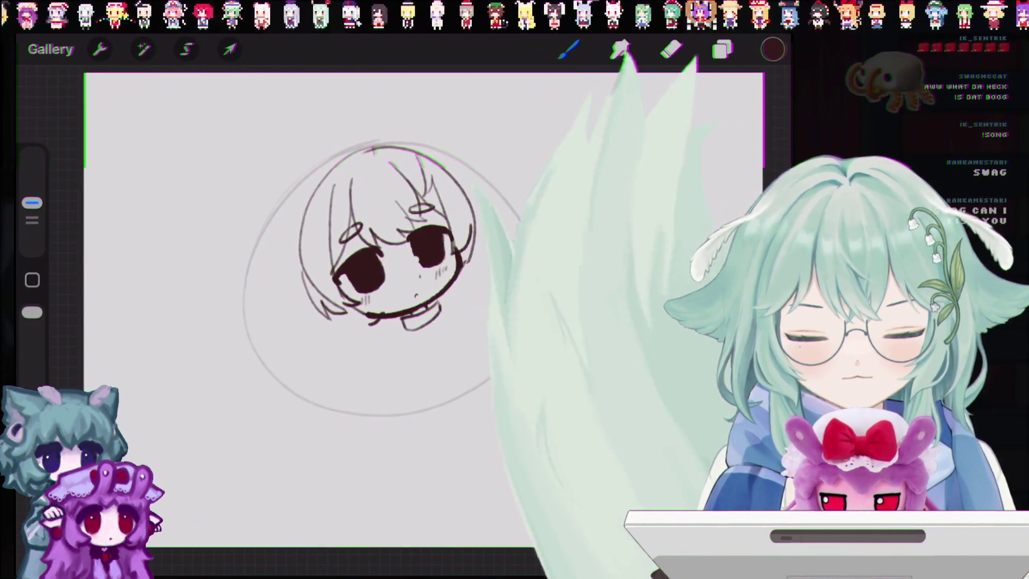
left_click(50, 49)
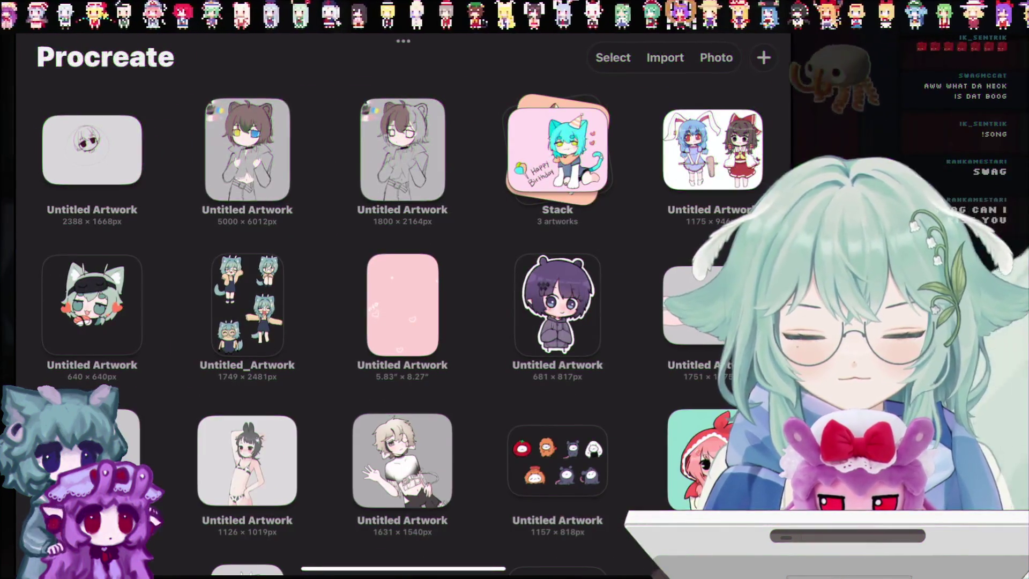
left_click(264, 150)
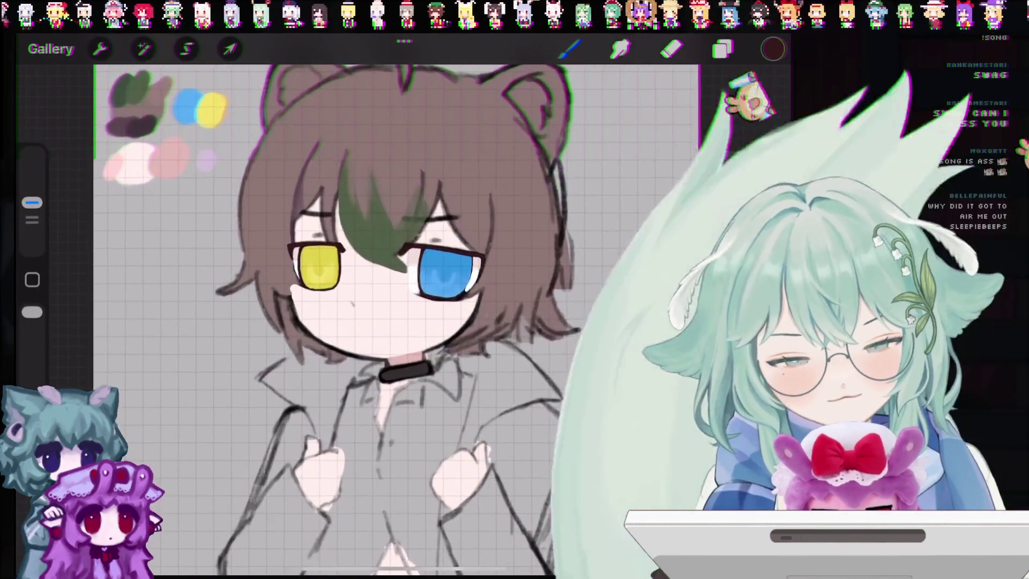
scroll(402, 294, "up", 3)
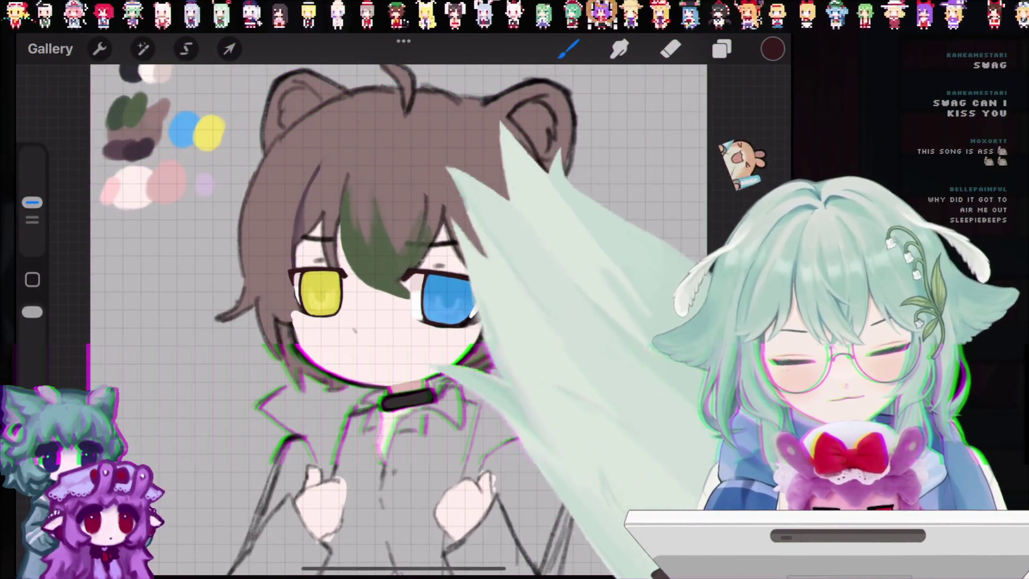
left_click(50, 47)
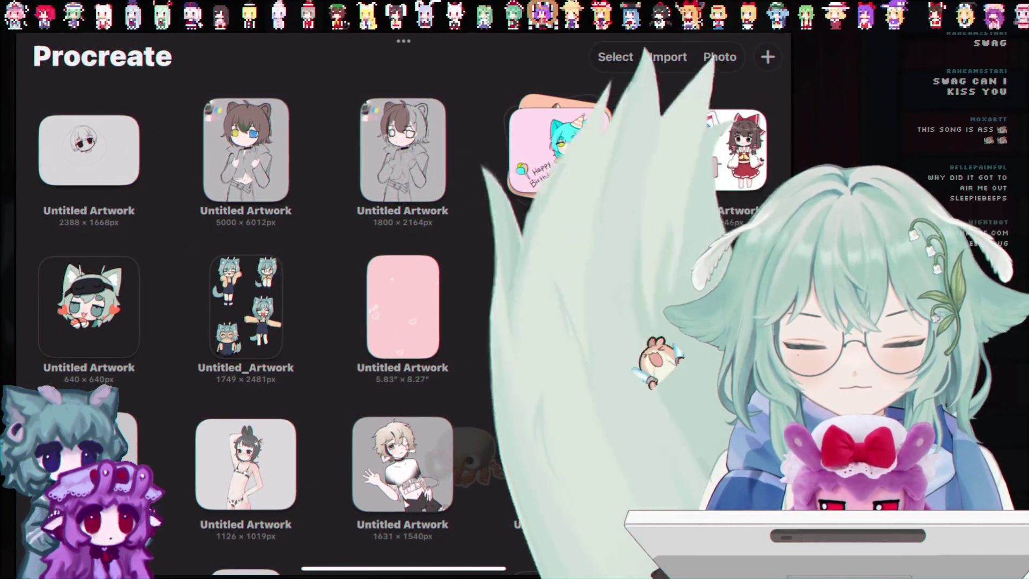
left_click(403, 151)
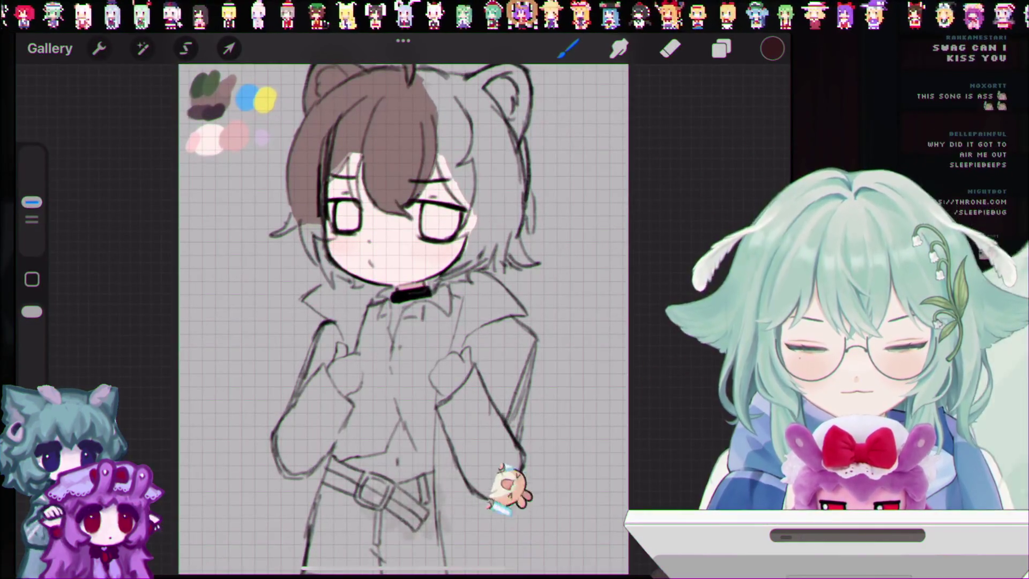
scroll(402, 317, "down", 3)
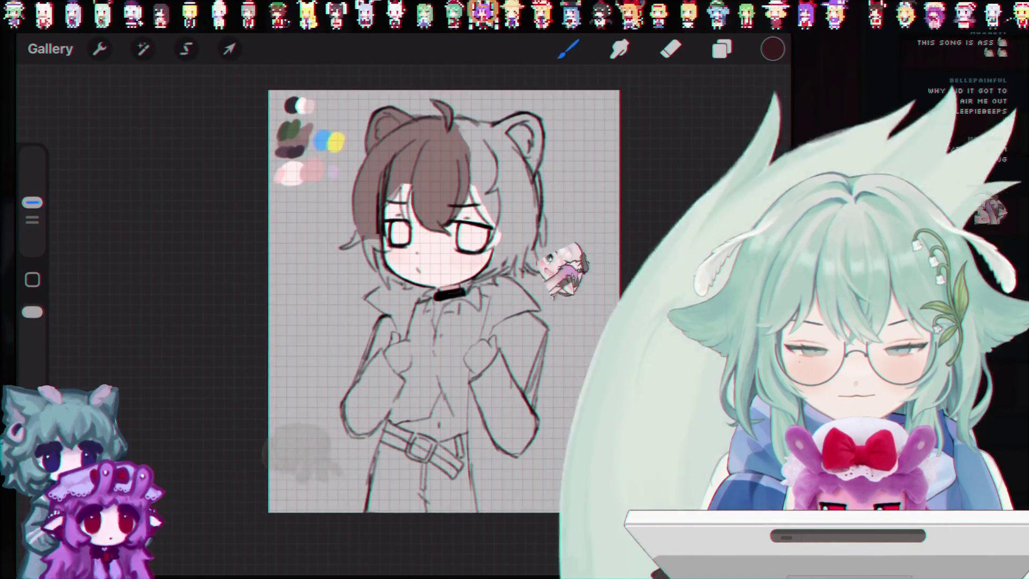
scroll(548, 261, "up", 5)
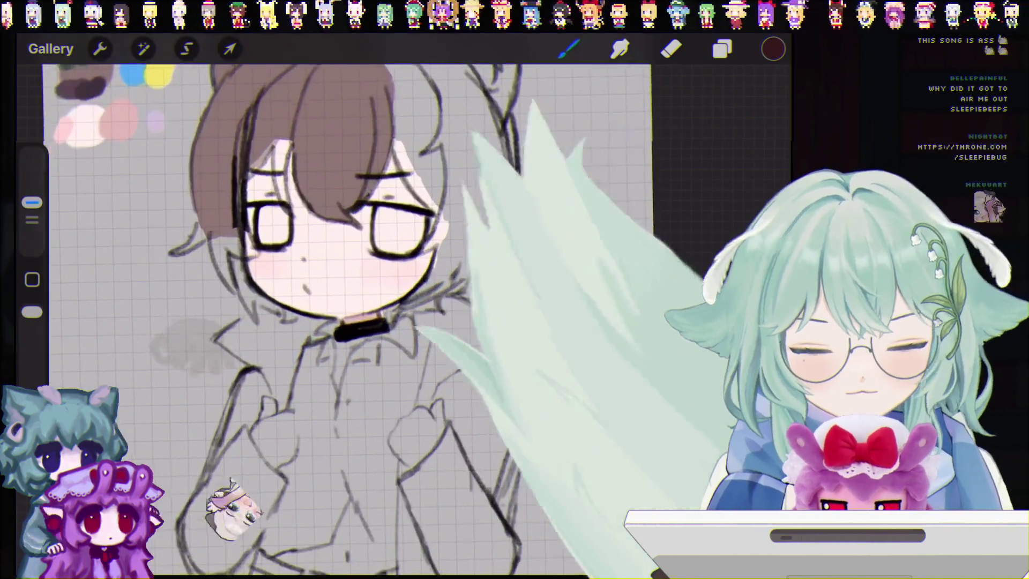
left_click(50, 49)
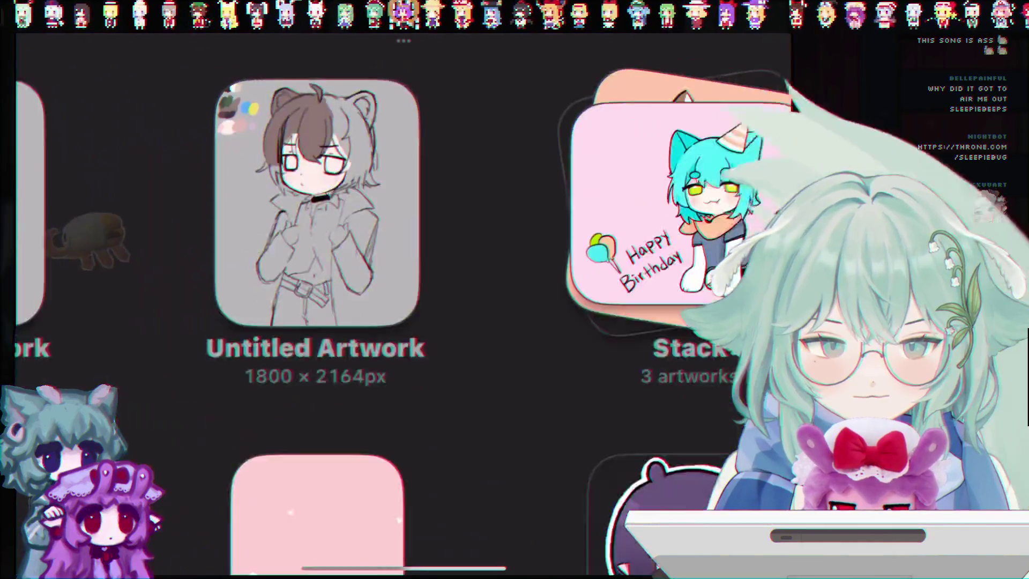
left_click(92, 150)
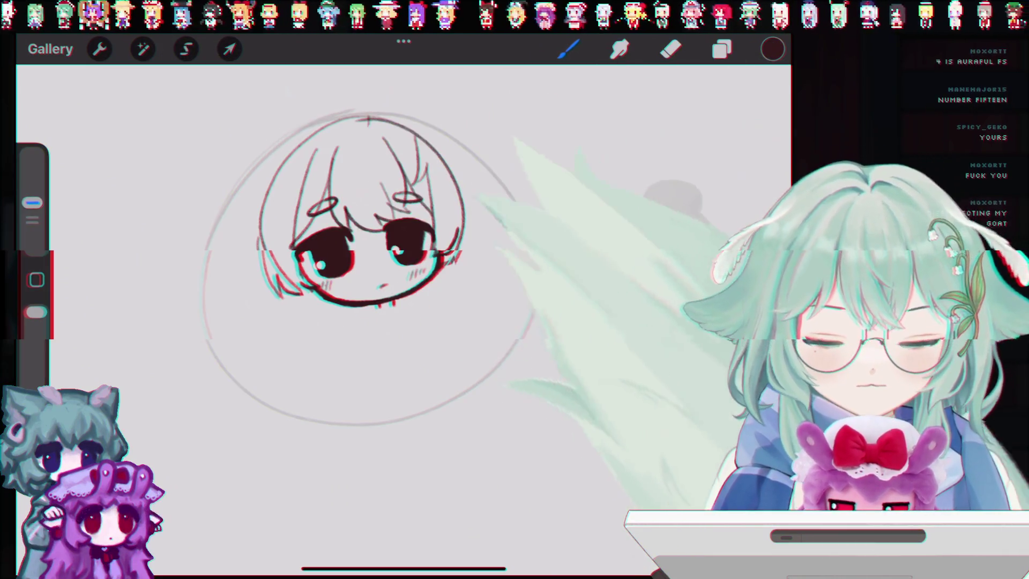
Rotate the chibi head a few degrees and commit, then open and close the Actions menu.
left_click_drag(361, 96, 382, 114)
left_click(229, 49)
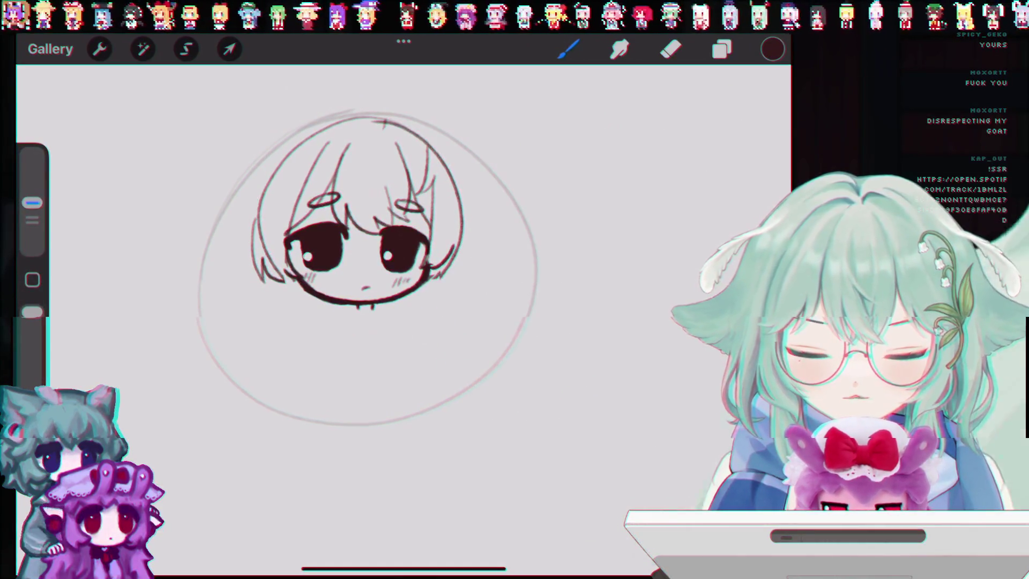
left_click(99, 49)
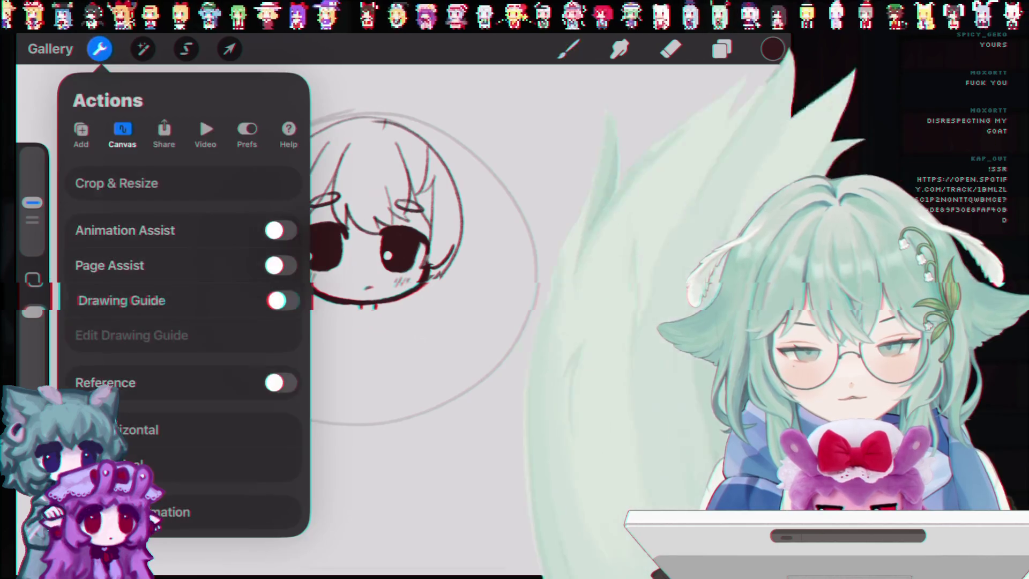
left_click(100, 49)
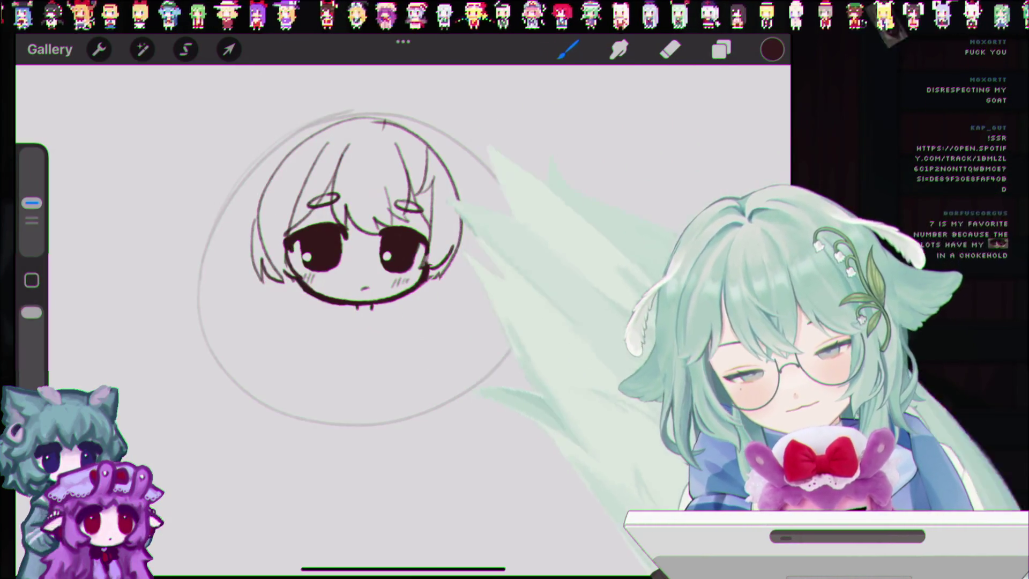